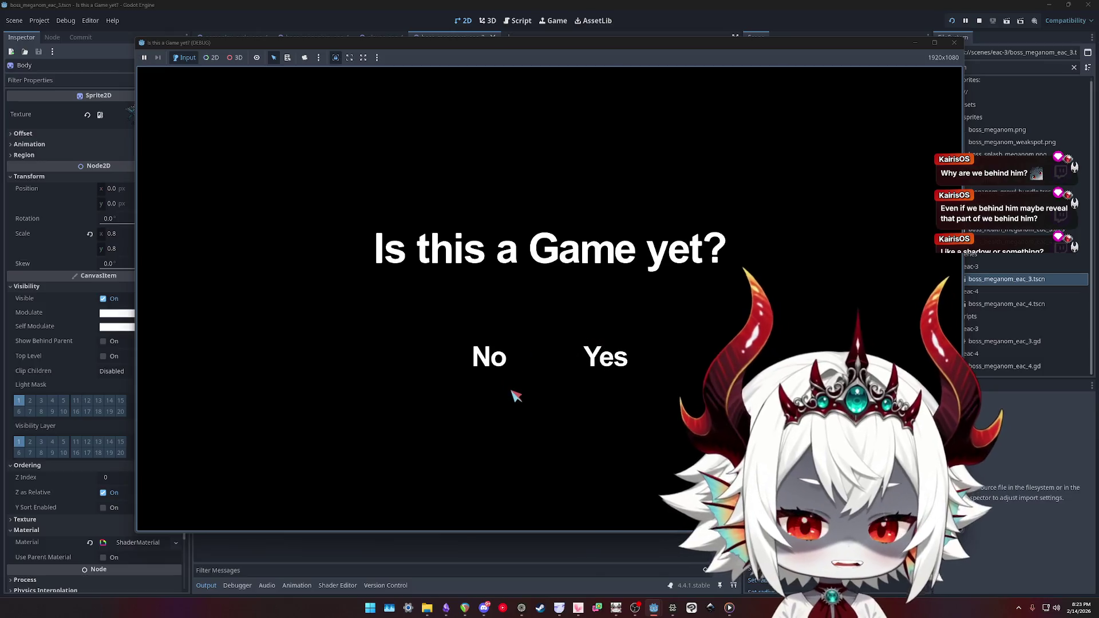
- In the debug playtest, answer No, enter the Hub World, start the boss fight, then pause with Esc
left_click(487, 361)
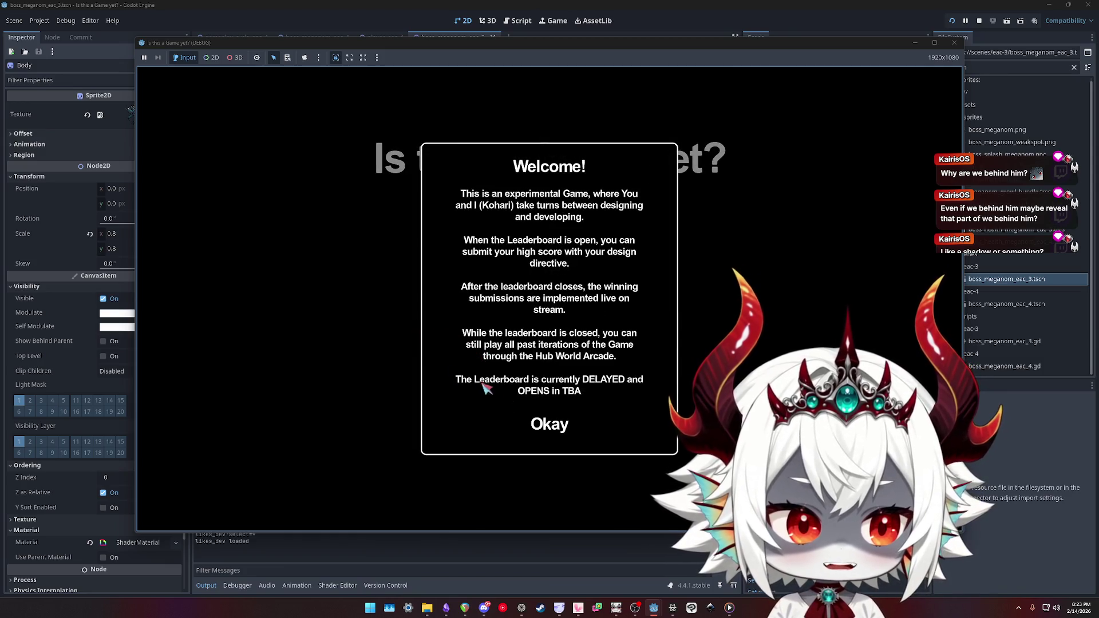
left_click(551, 426)
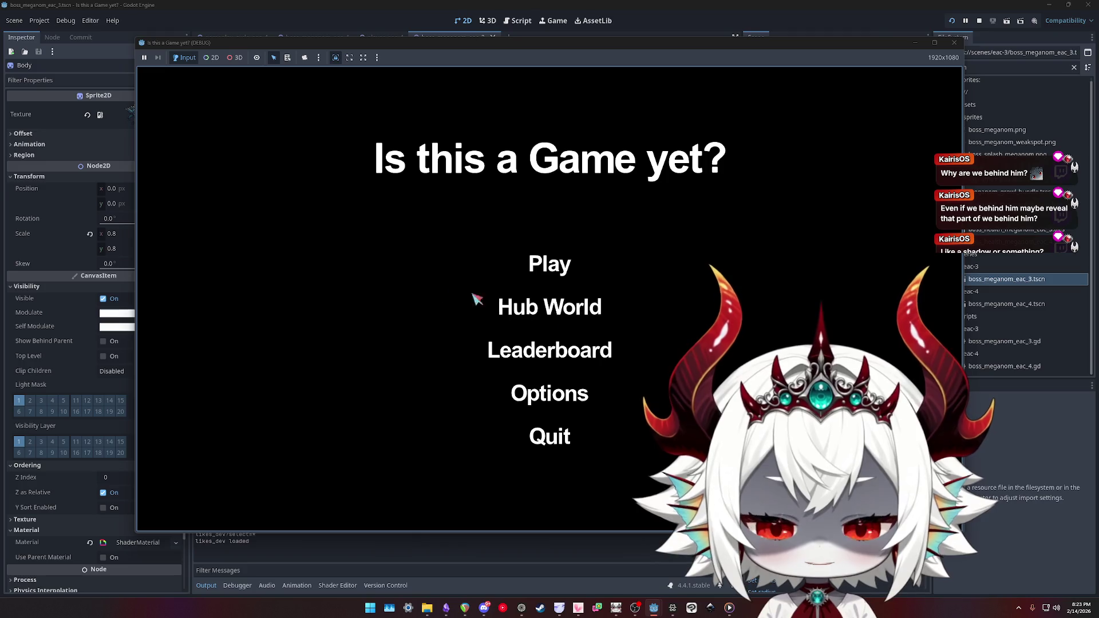
left_click(497, 306)
left_click(557, 360)
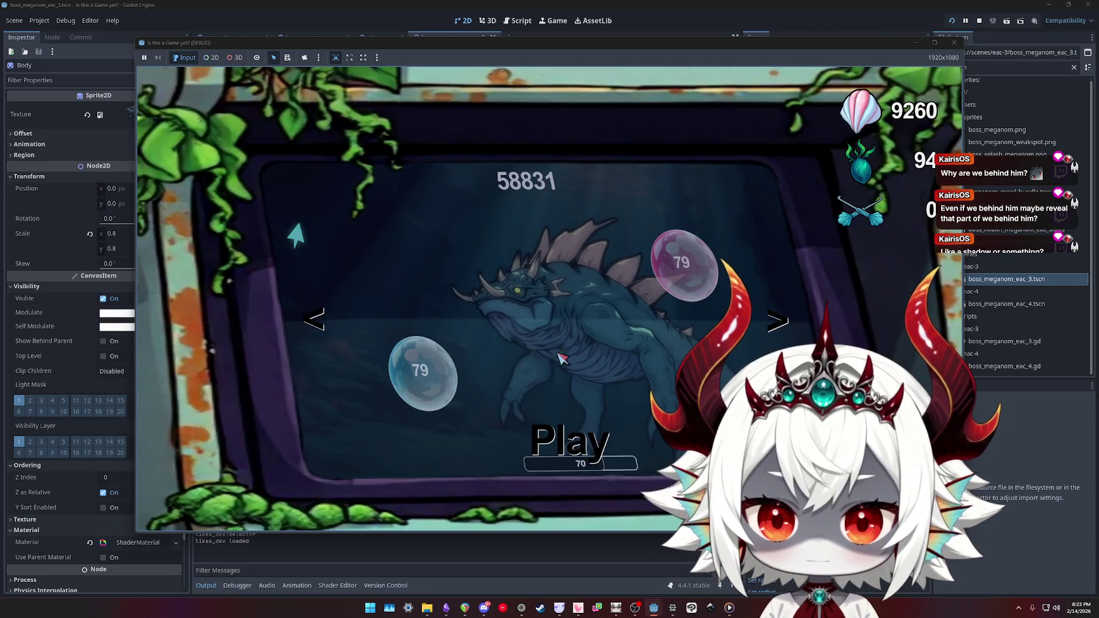
left_click(567, 441)
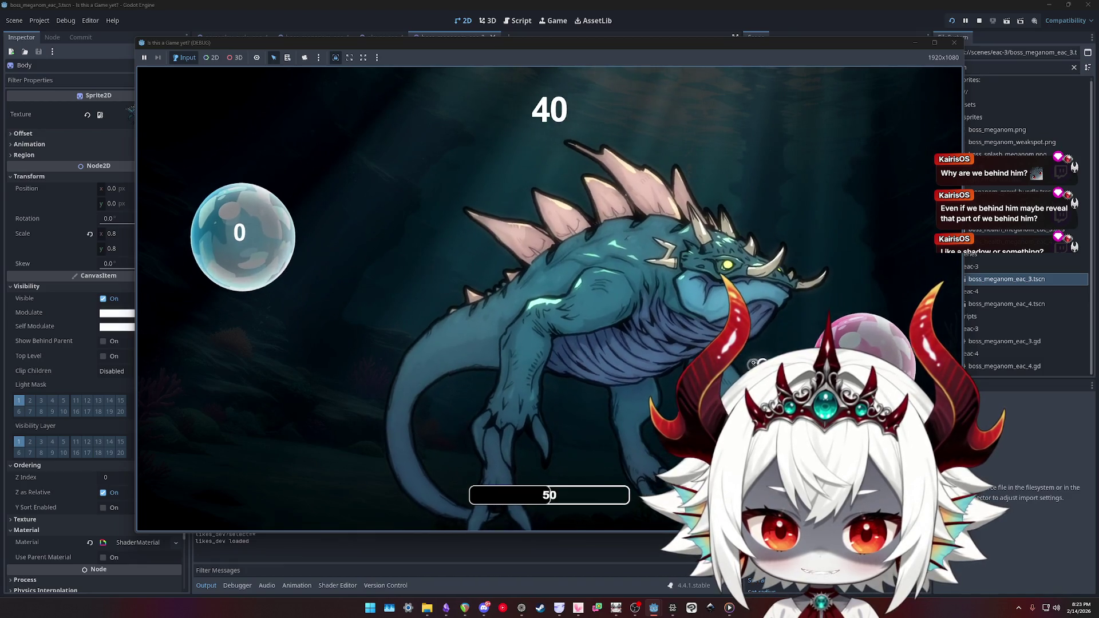
key("Escape")
- Stop the debug run and launch Is this a Game yet? from Steam's tray menu
left_click(955, 42)
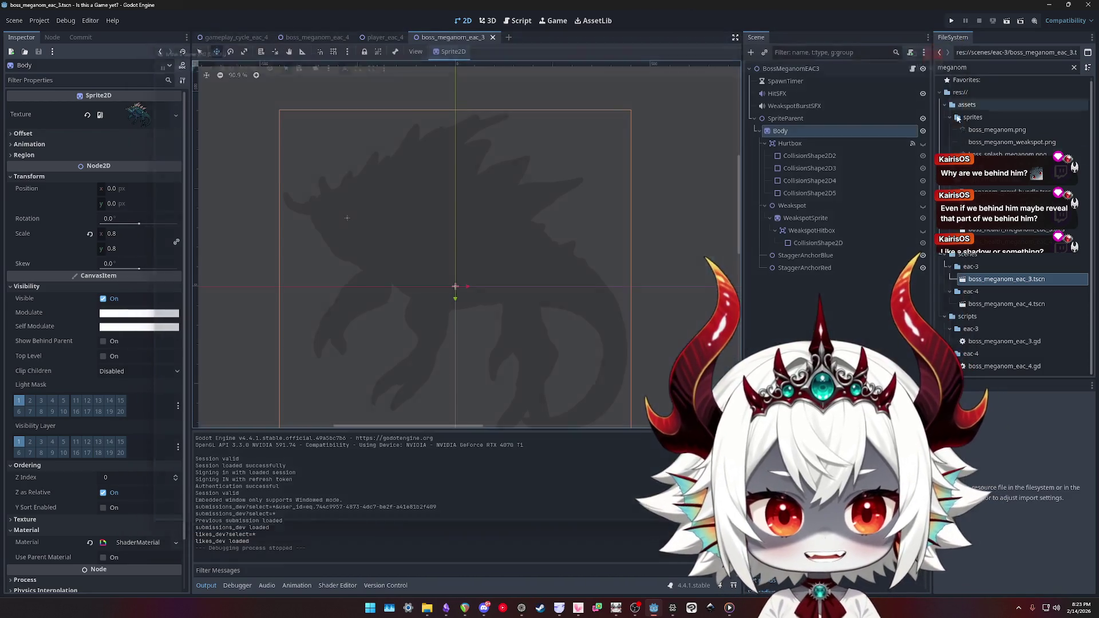
left_click(1019, 607)
right_click(985, 582)
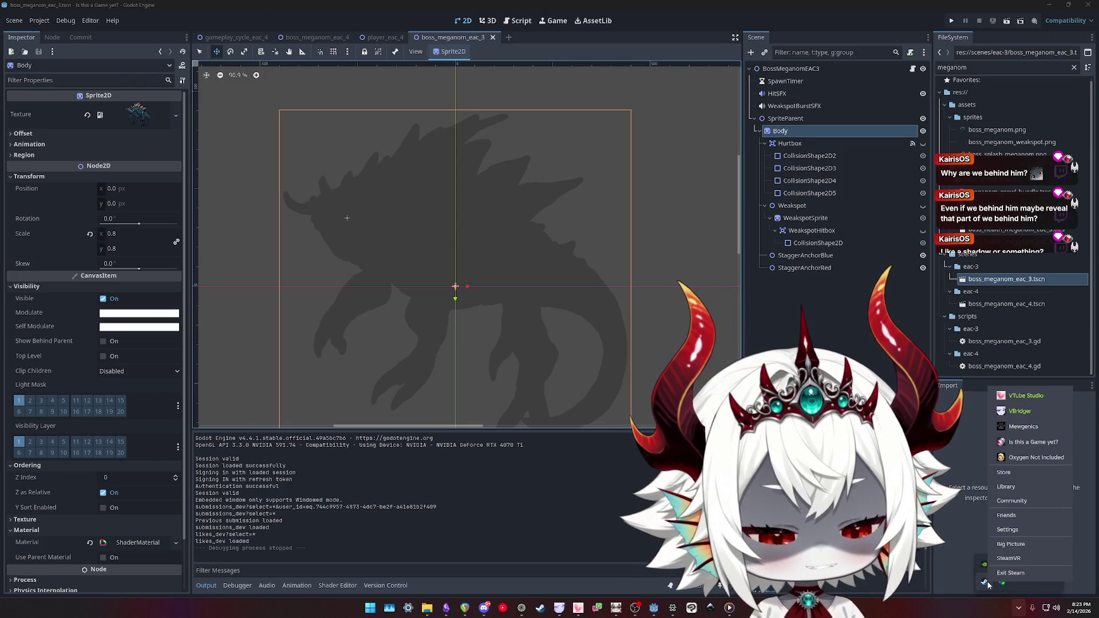
left_click(1010, 573)
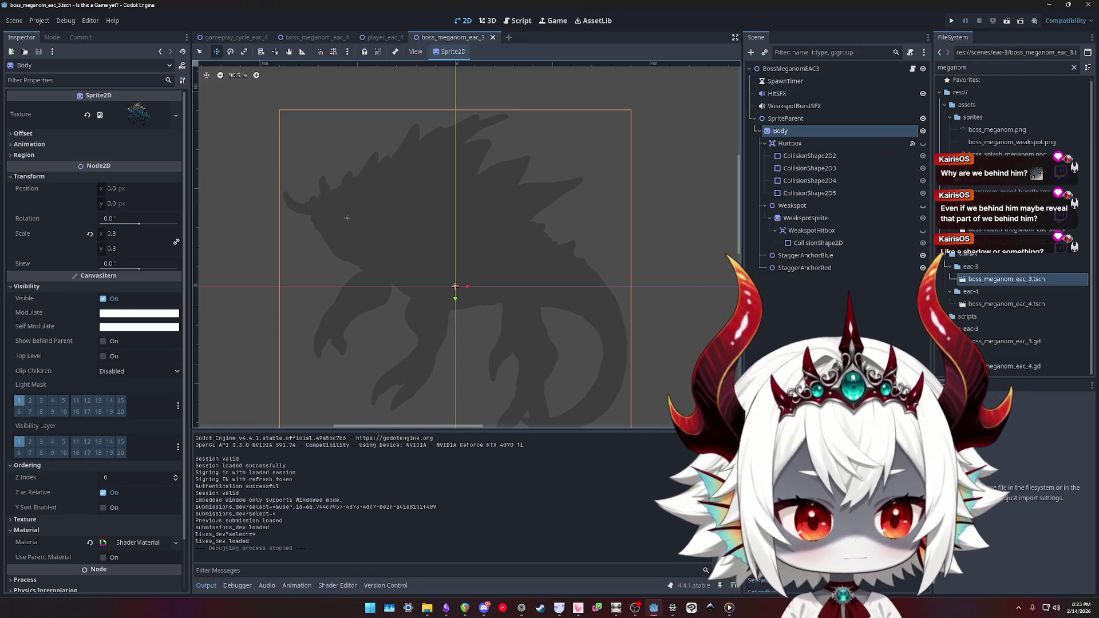
left_click(1019, 607)
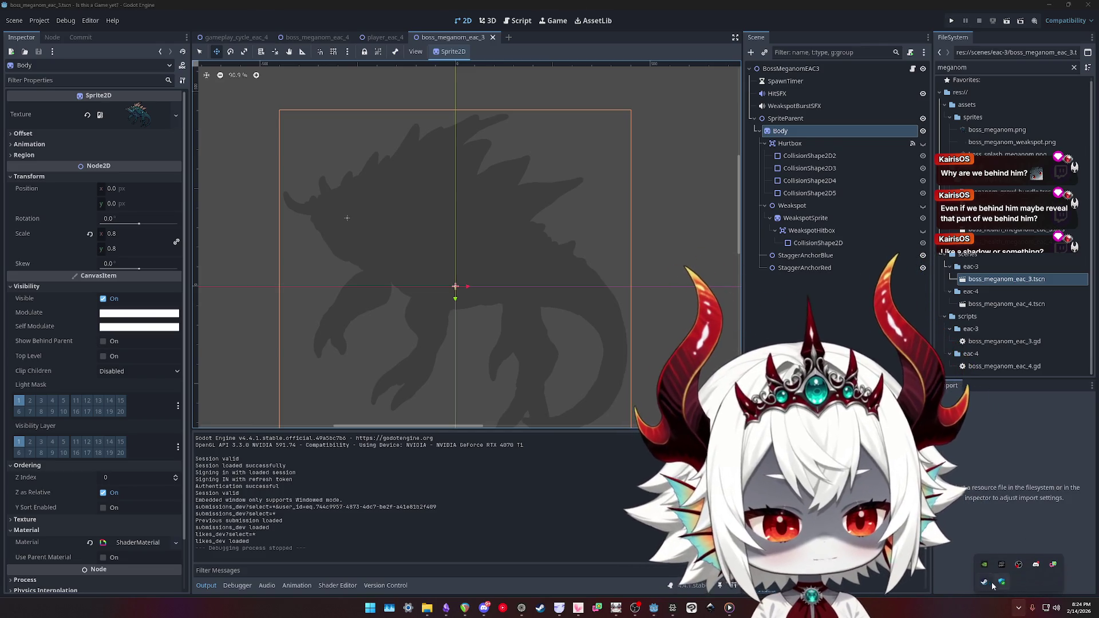
right_click(985, 587)
left_click(1016, 443)
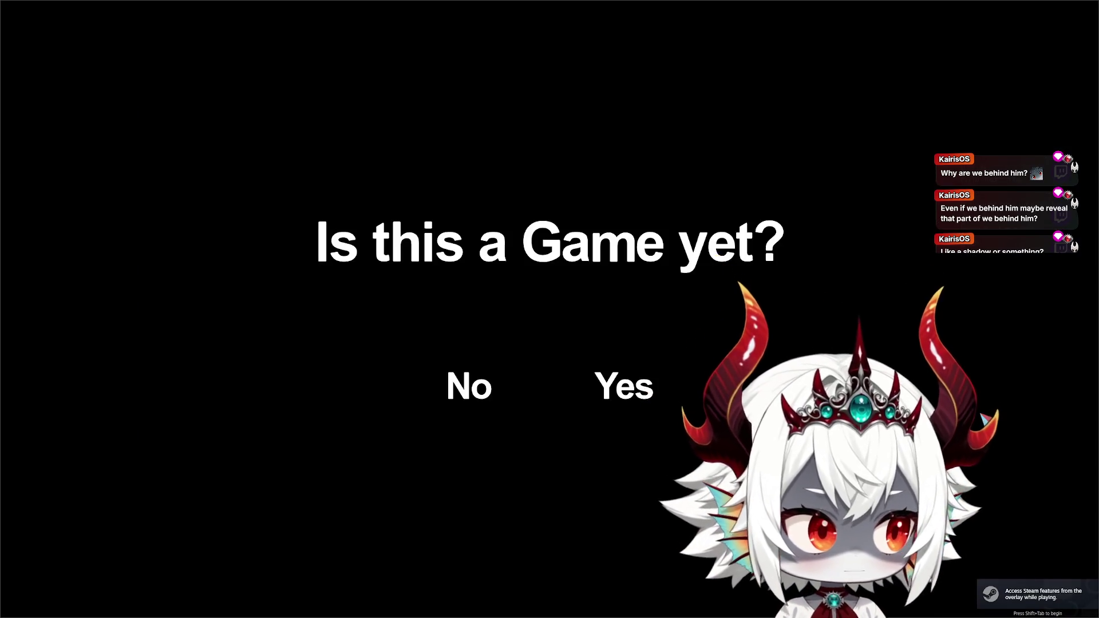
- Answer No on the title screen, close the welcome message and enter the Hub World
left_click(463, 401)
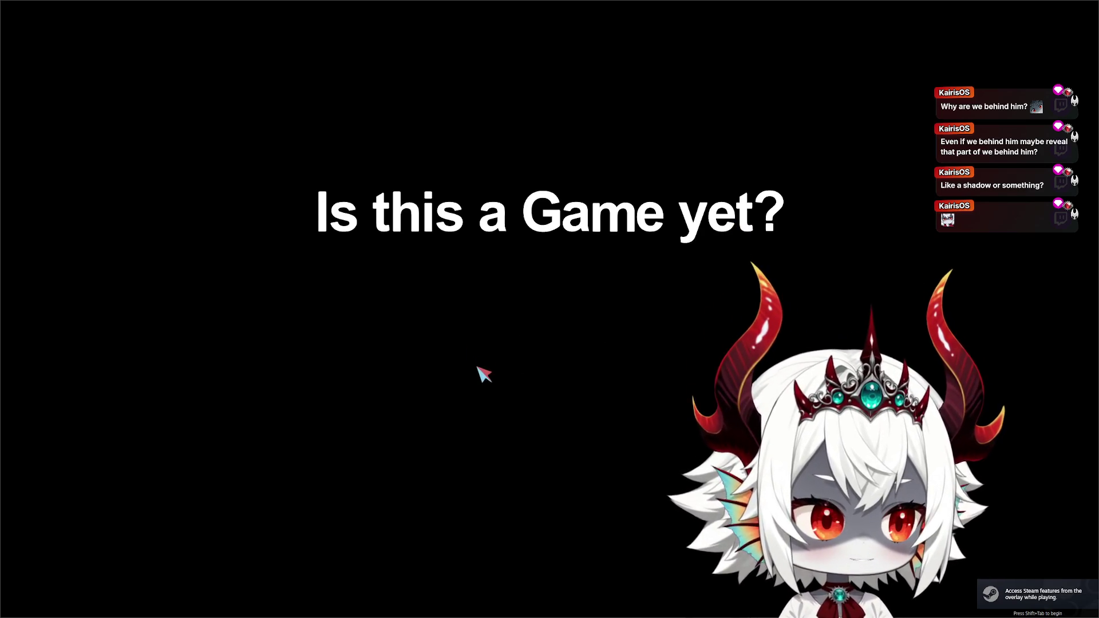
left_click(572, 378)
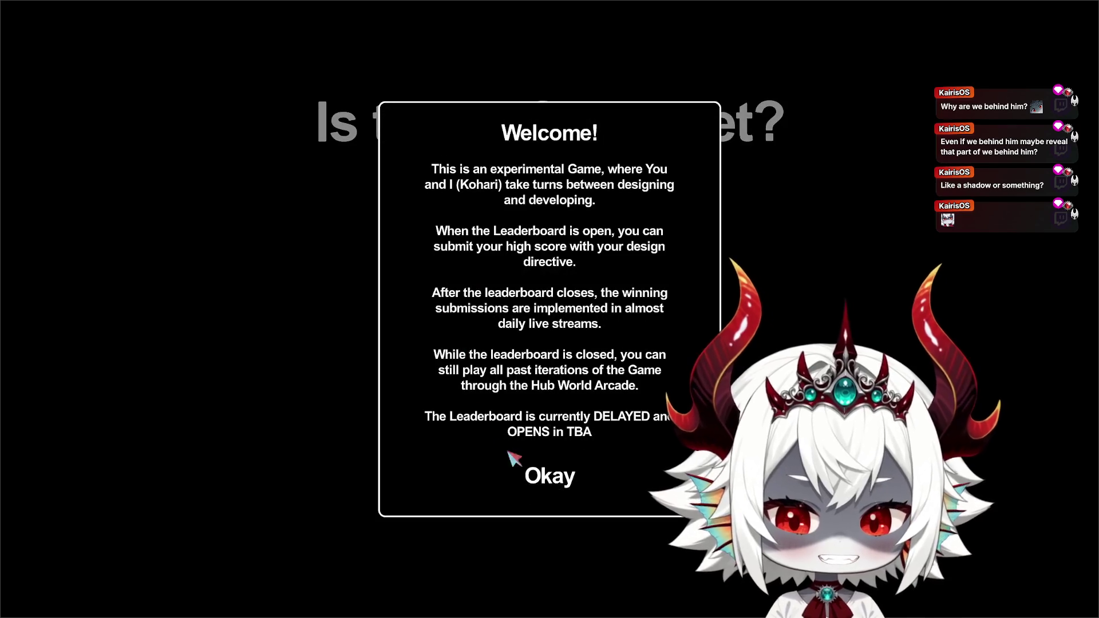
left_click(549, 475)
left_click(550, 319)
- Start the boss fight from the arcade, then pause with Esc and quit the game
left_click(367, 408)
left_click(549, 391)
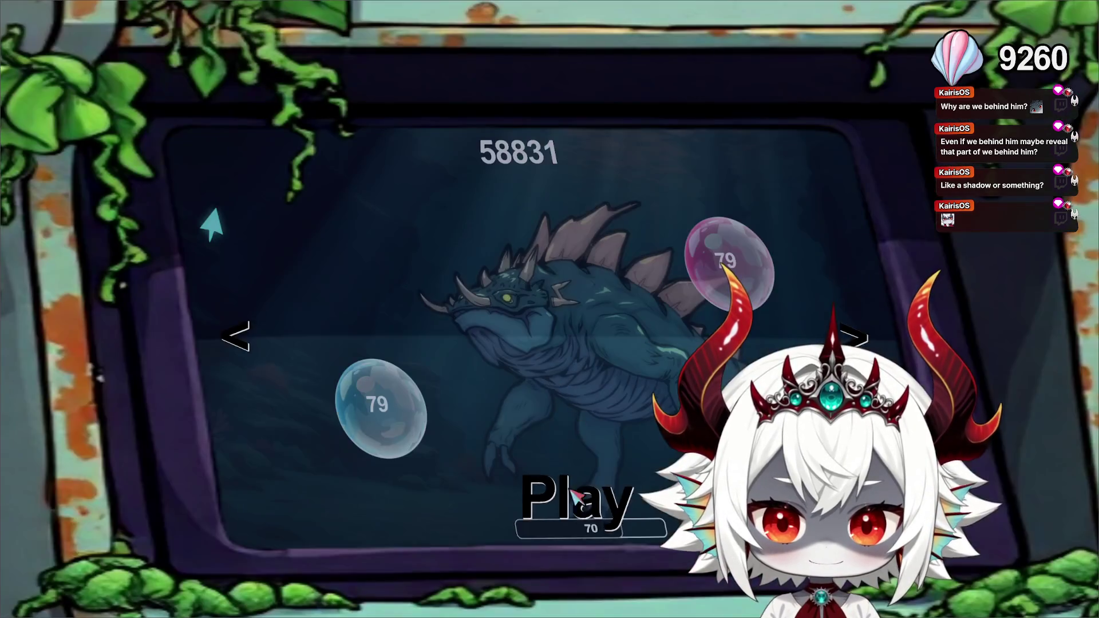
left_click(577, 499)
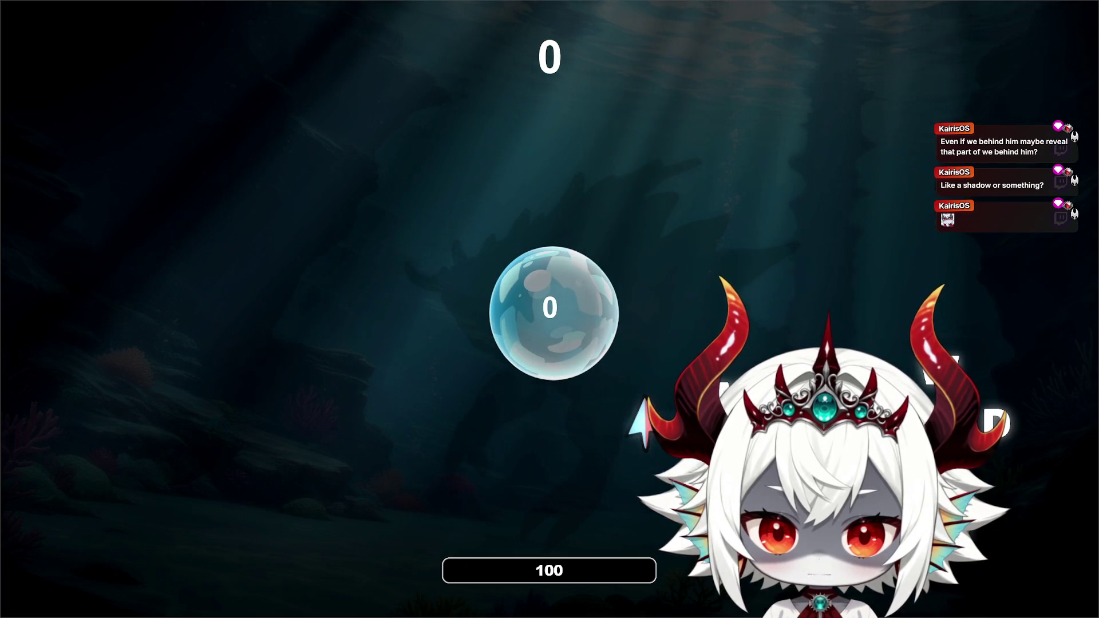
key("Escape")
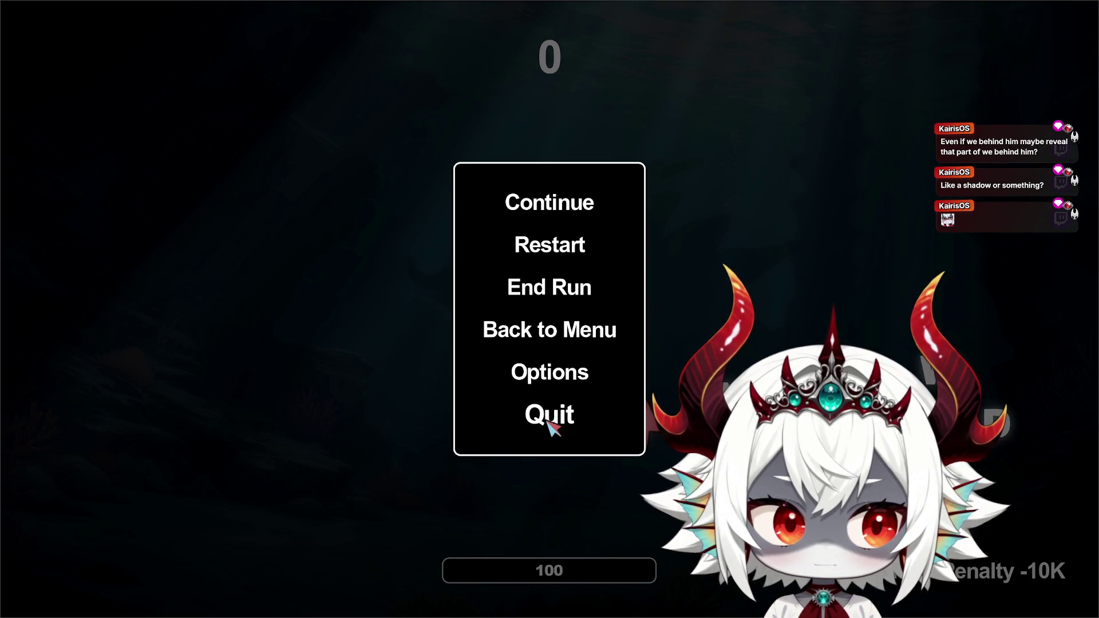
left_click(548, 420)
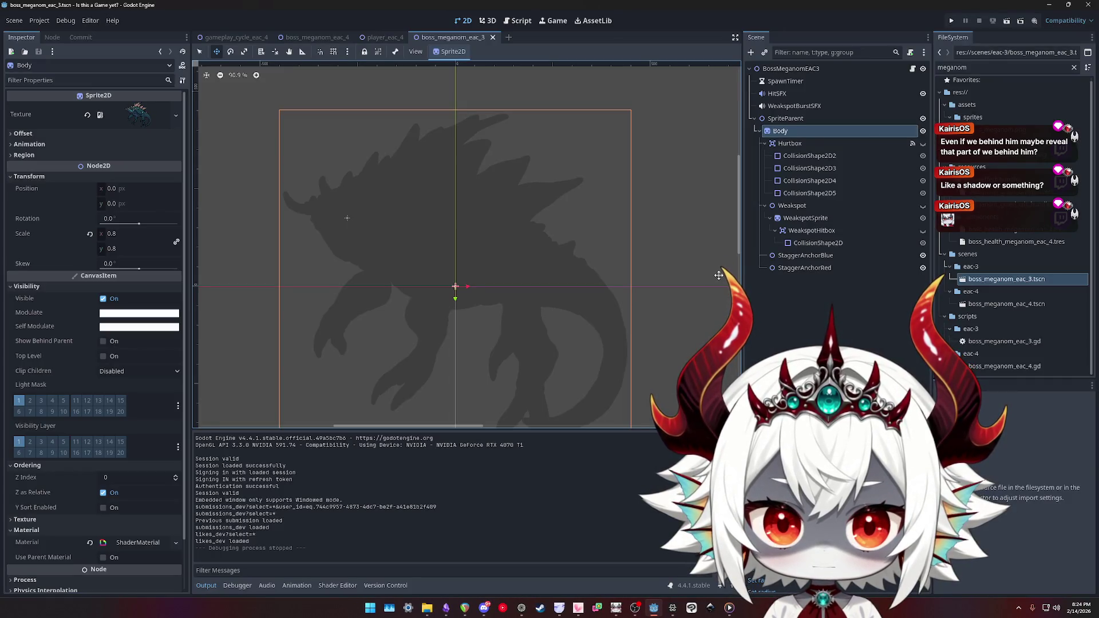
- Select the SpriteParent and Body nodes and pan the canvas around the boss silhouette
left_click(798, 119)
left_click(789, 132)
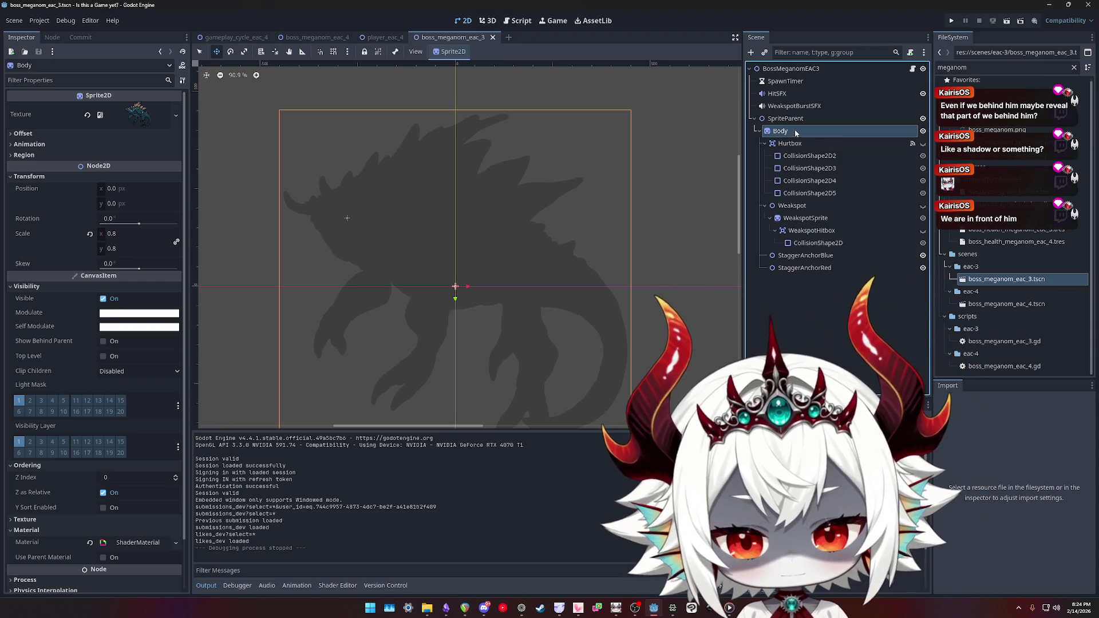
left_click_drag(590, 257, 605, 226)
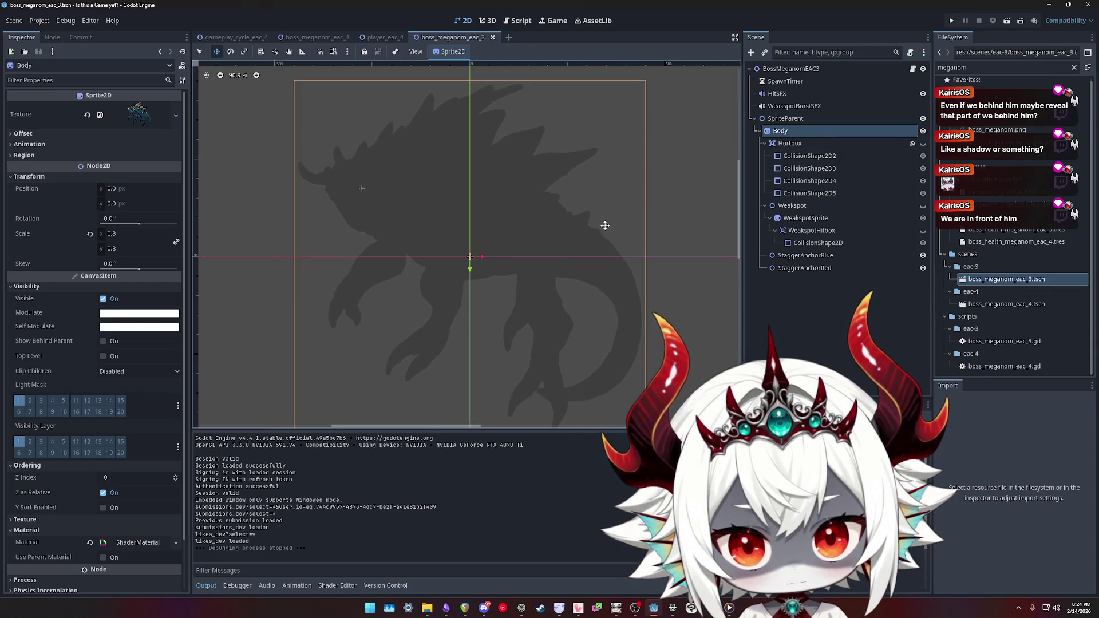
left_click(781, 132)
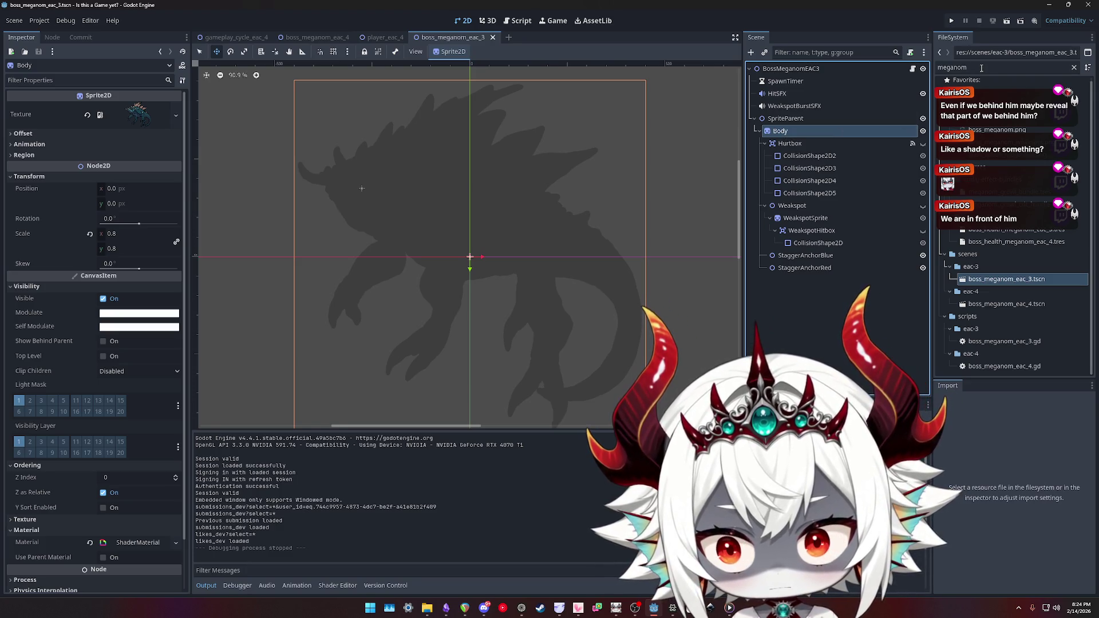
- Filter FileSystem for 'player' and open player_eac_4.tscn
left_click(981, 68)
key("BackSpace")
key("BackSpace")
key("BackSpace")
type("p")
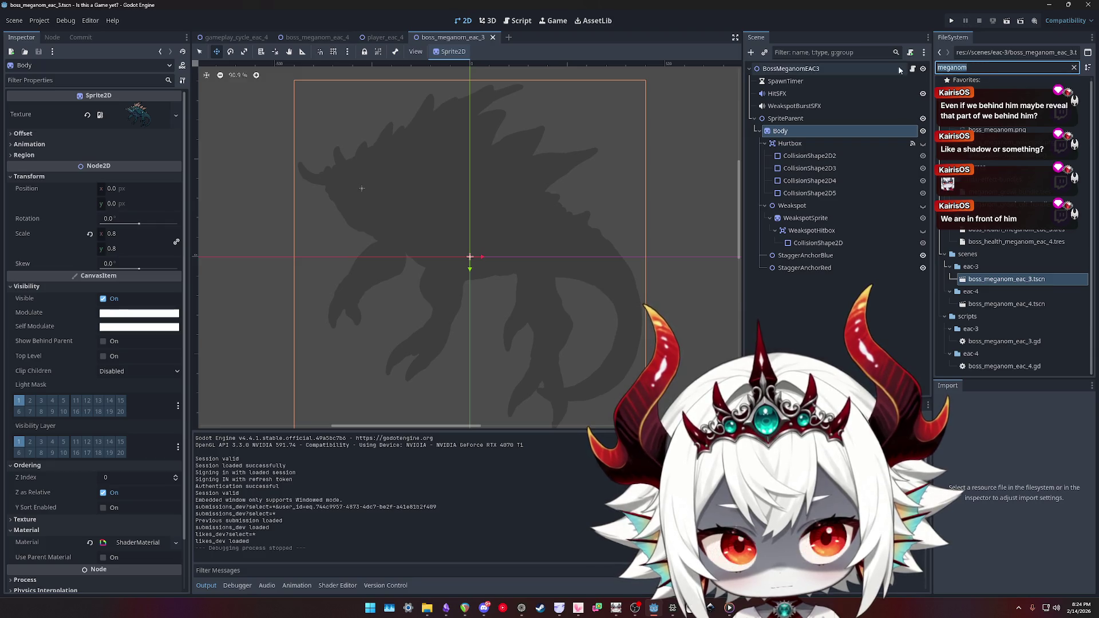
type("layer")
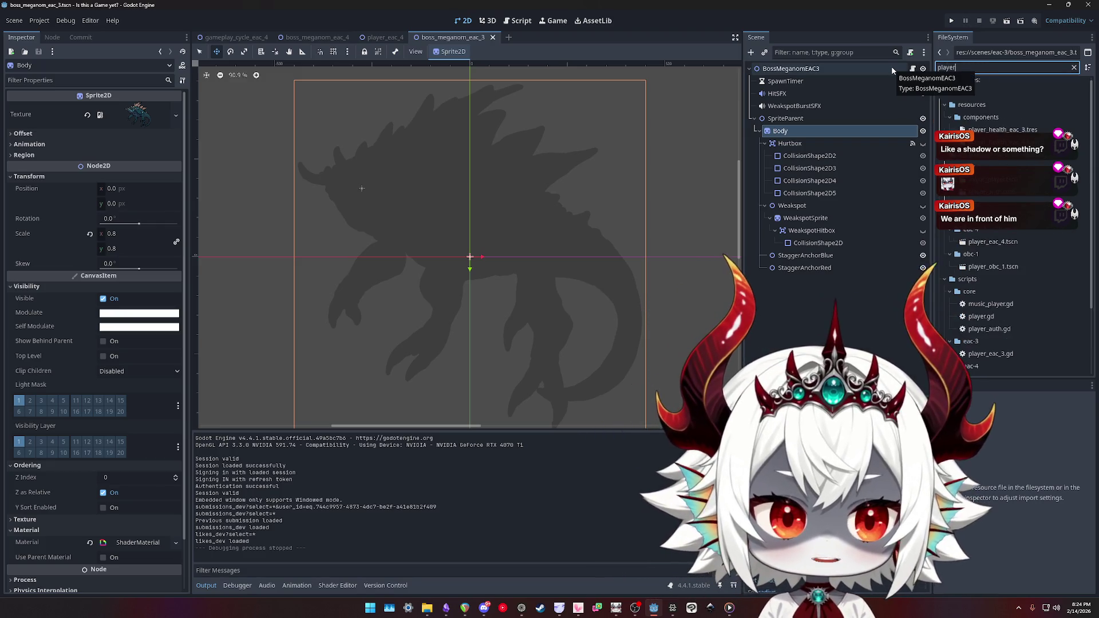
double_click(993, 242)
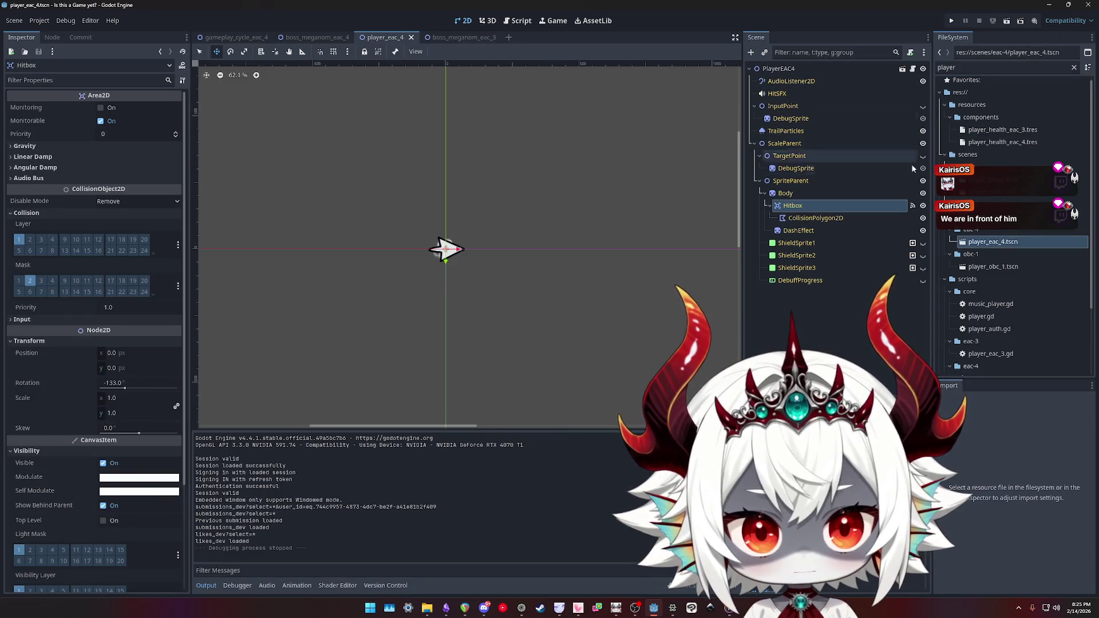
- Inspect the player's Body draw-order settings, the AudioListener2D and the root node
left_click(791, 195)
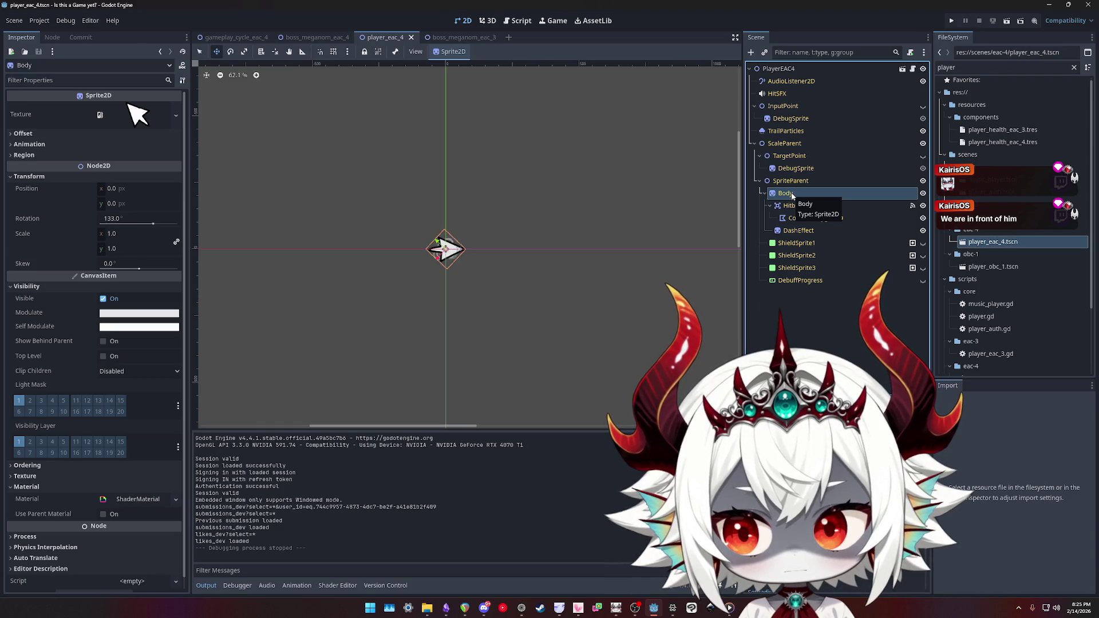
left_click(27, 465)
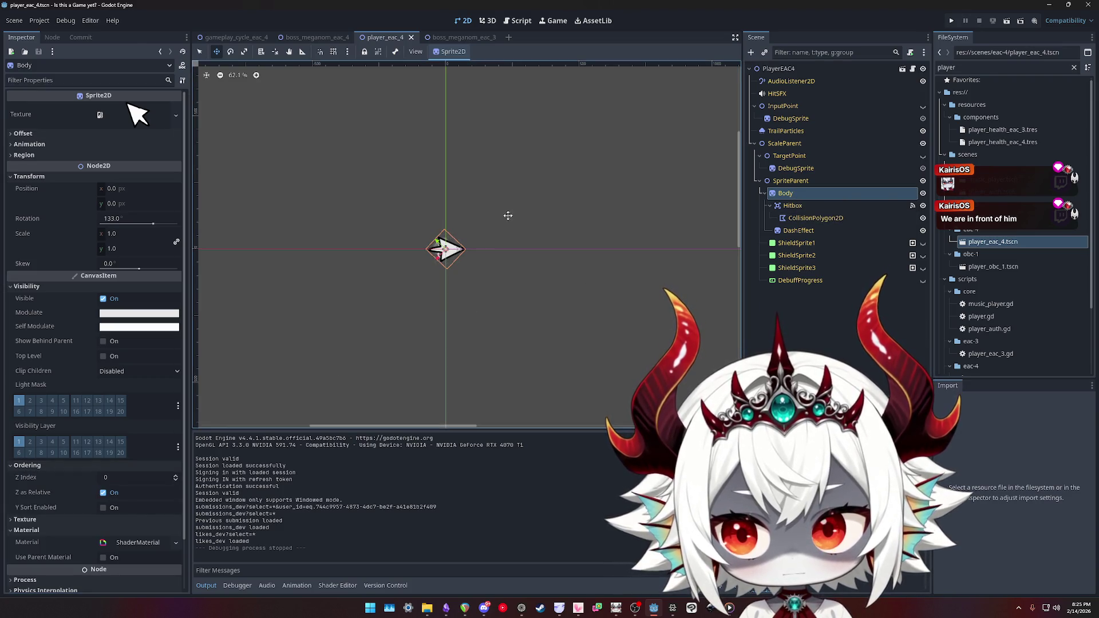
left_click(792, 81)
left_click(779, 68)
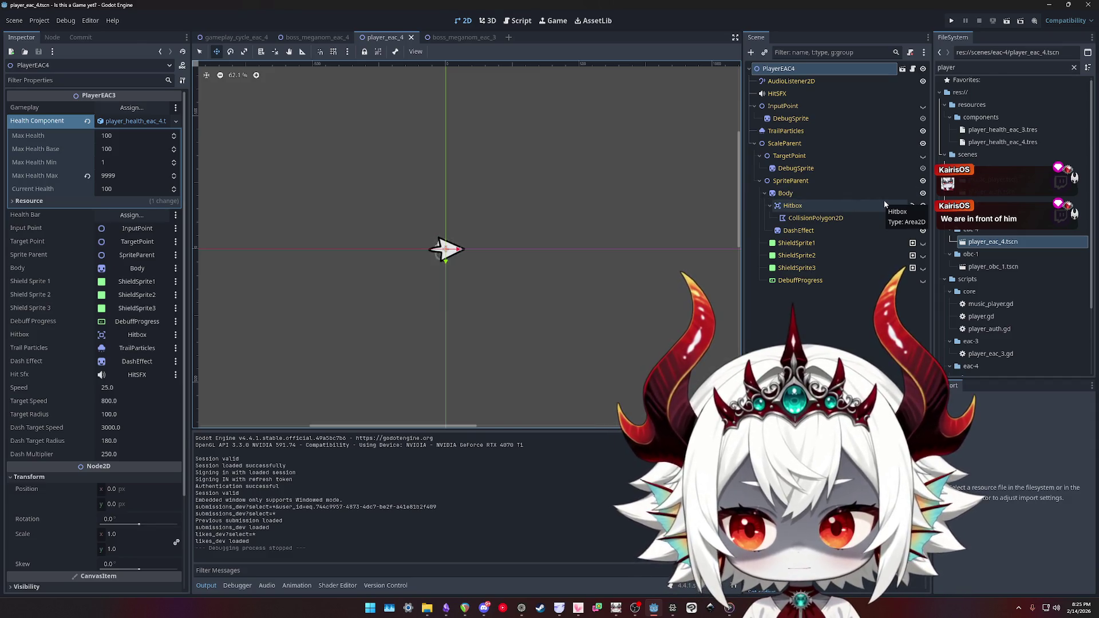
- Open player_eac_3.tscn and switch back and forth with player_eac_4 to compare them
double_click(995, 217)
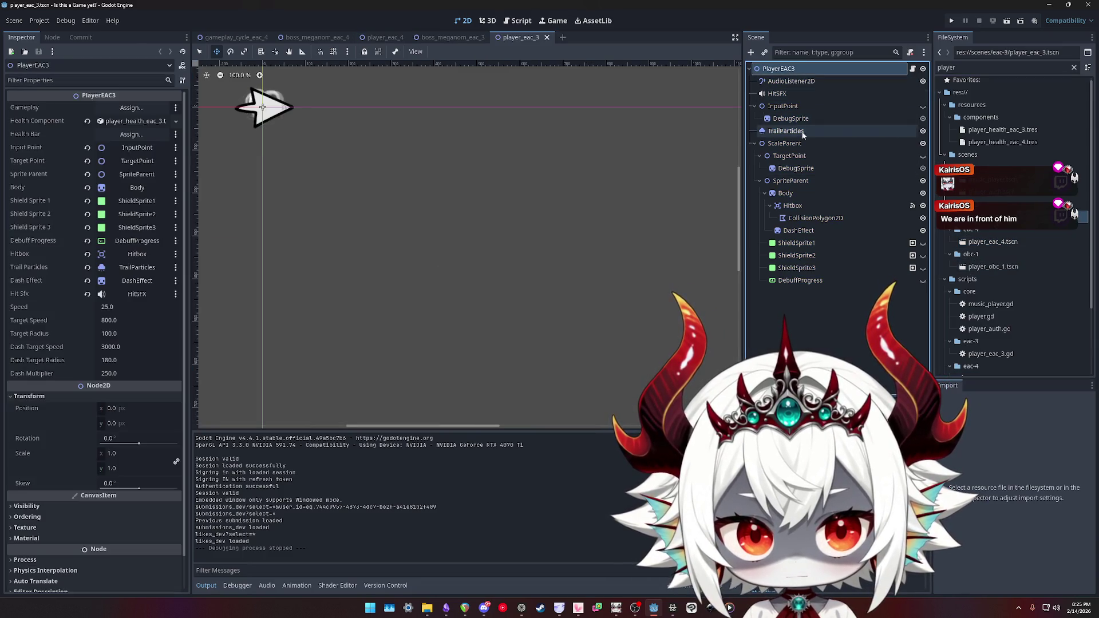
double_click(980, 242)
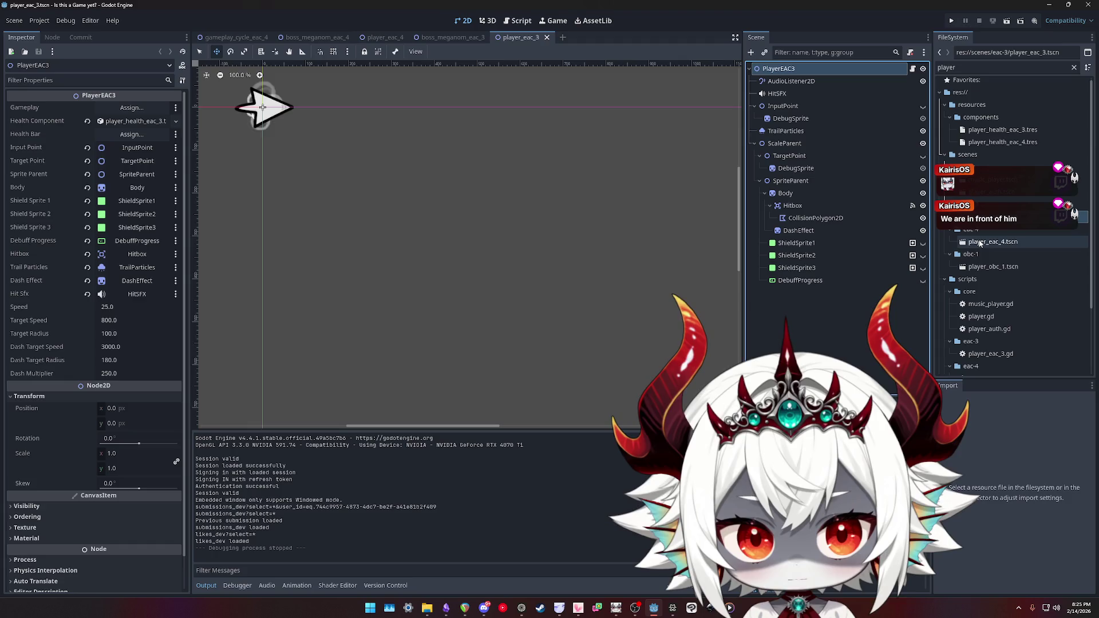
double_click(984, 229)
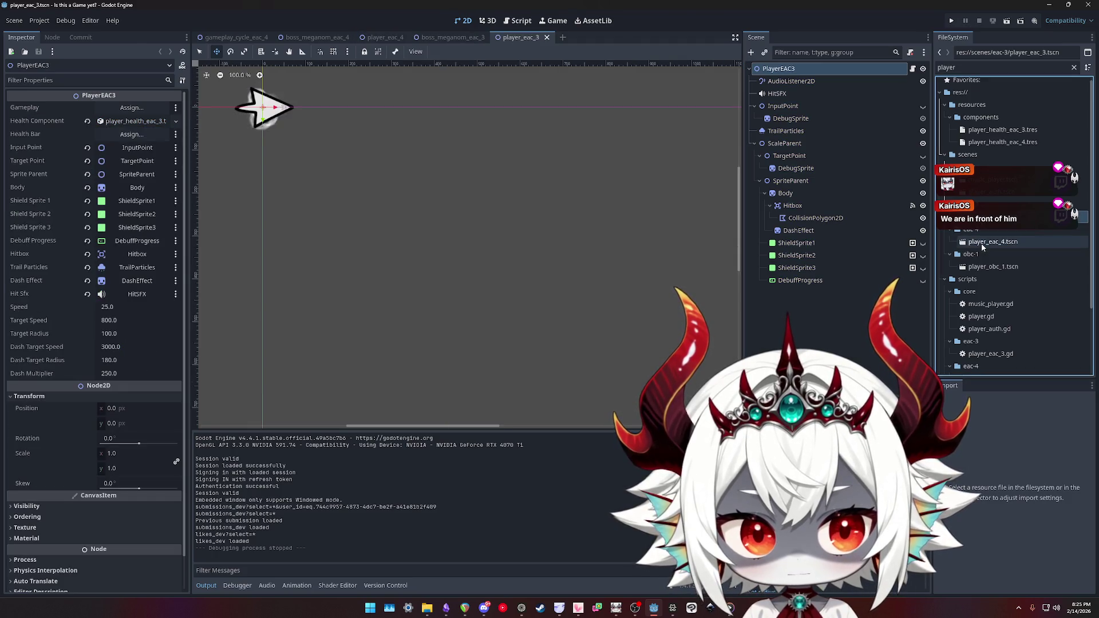
double_click(980, 241)
double_click(984, 229)
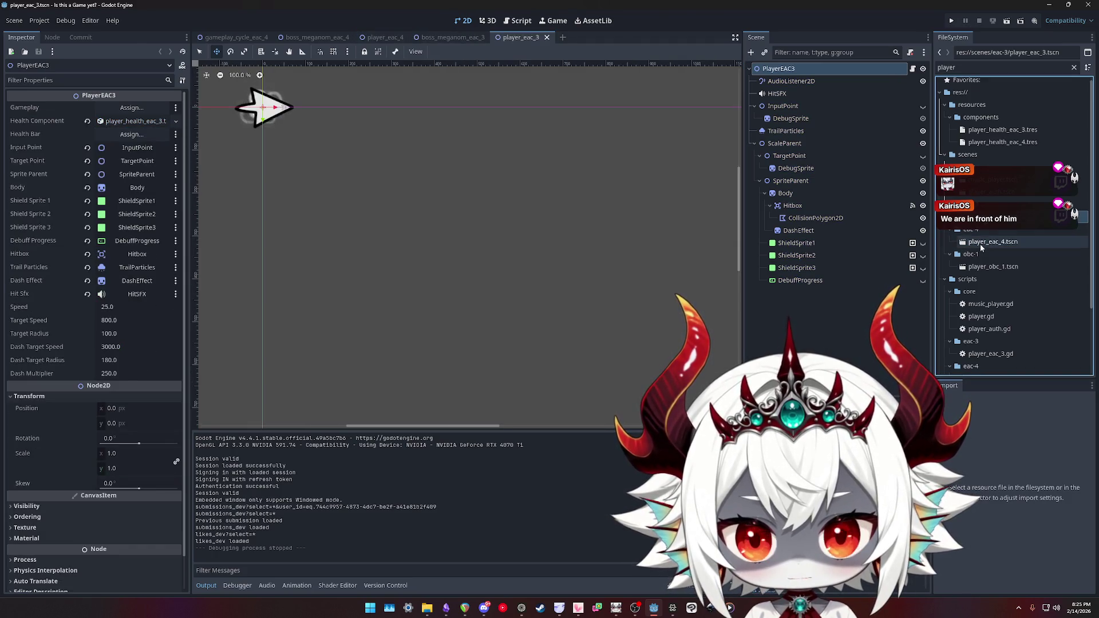
double_click(983, 240)
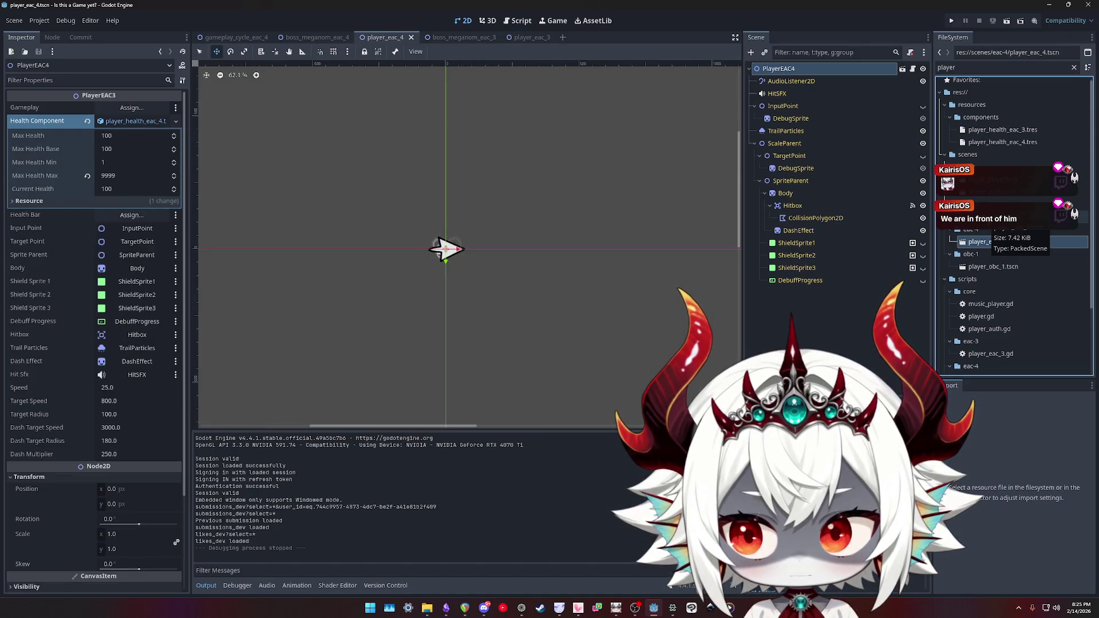
- Collapse the Health Component resource, compare the player scenes again, and return to boss_meganom_eac_3
left_click(123, 122)
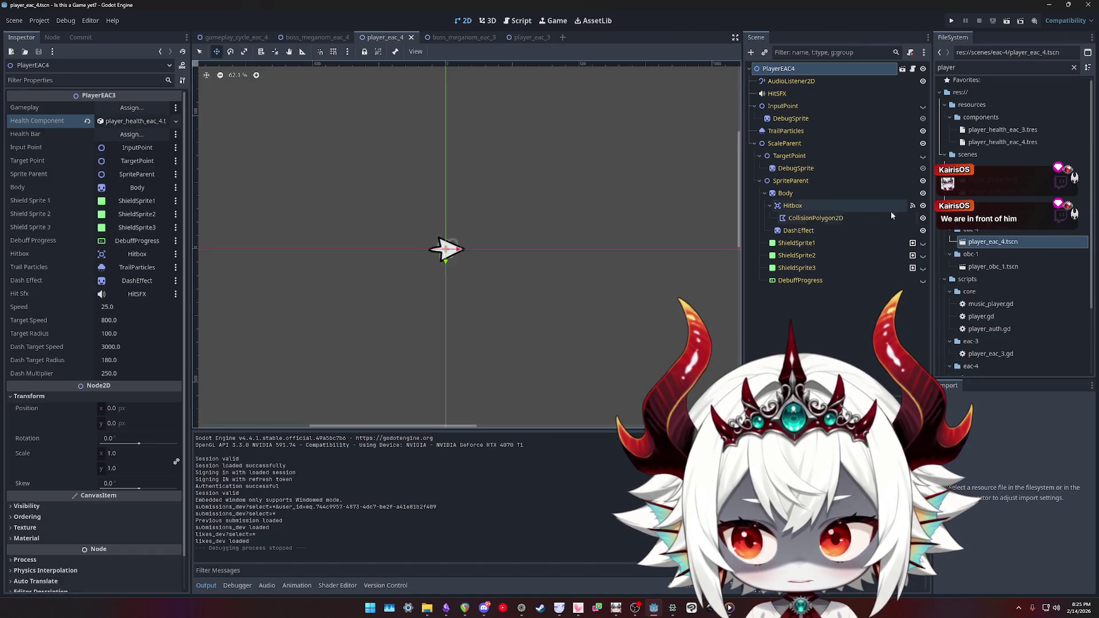
double_click(993, 217)
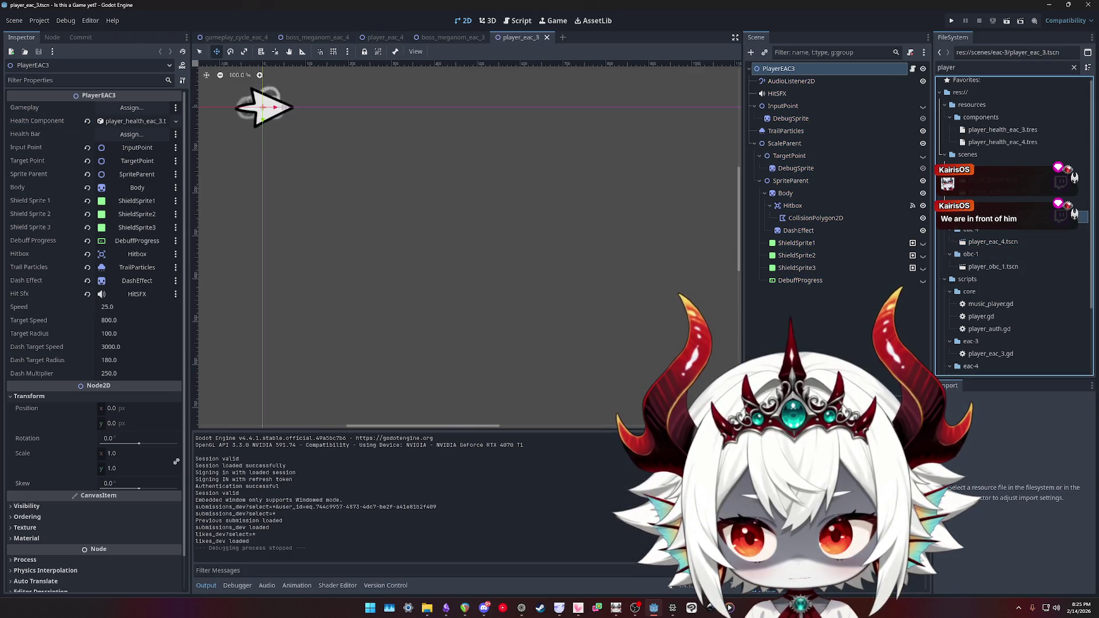
double_click(994, 242)
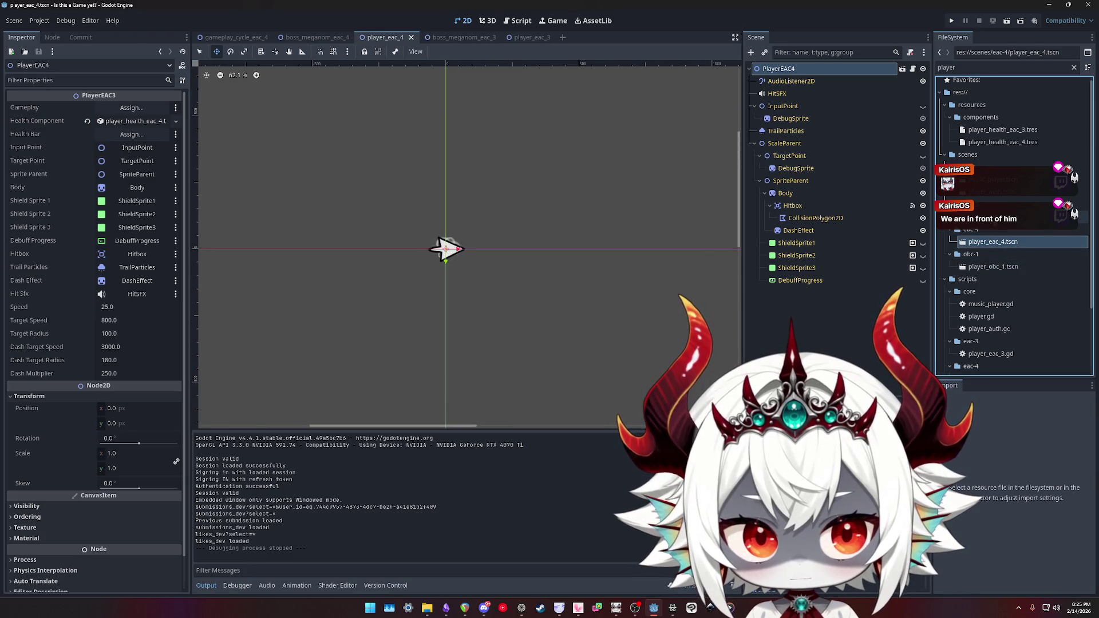
left_click(452, 37)
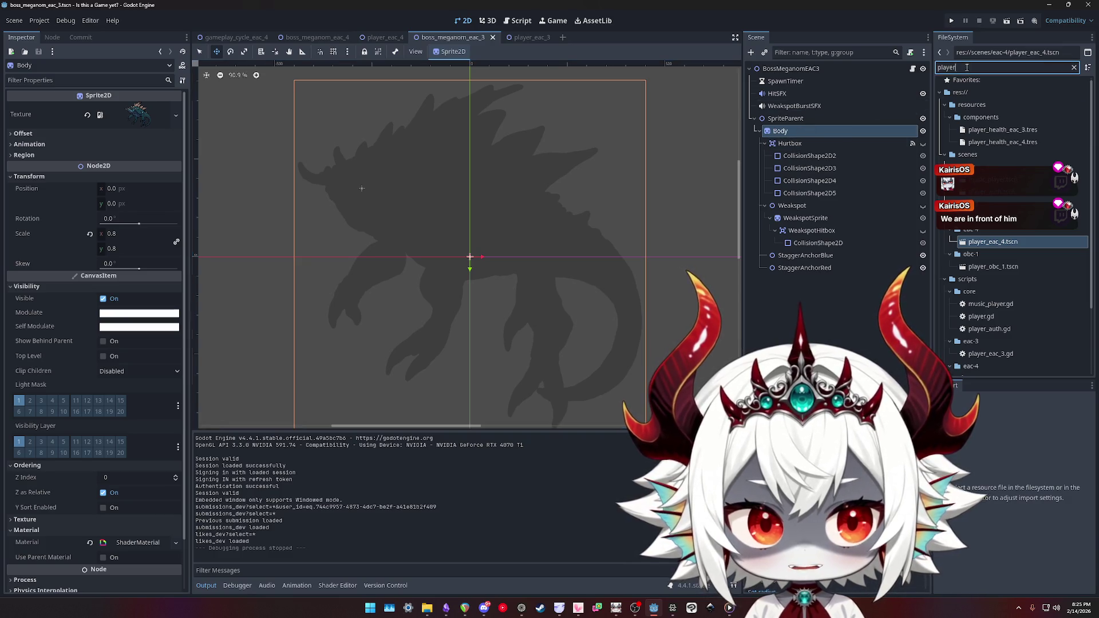
- Expand the boss Body's ShaderMaterial and open hitflash.gdshader in the Shader Editor
key("ctrl+alt+p")
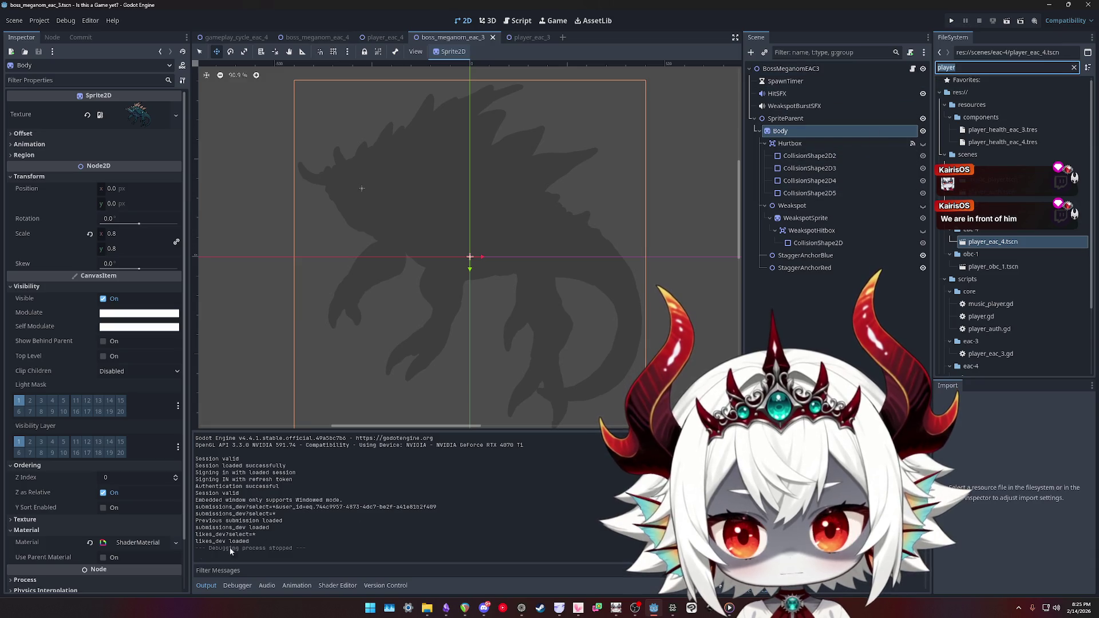
left_click(124, 547)
left_click(124, 547)
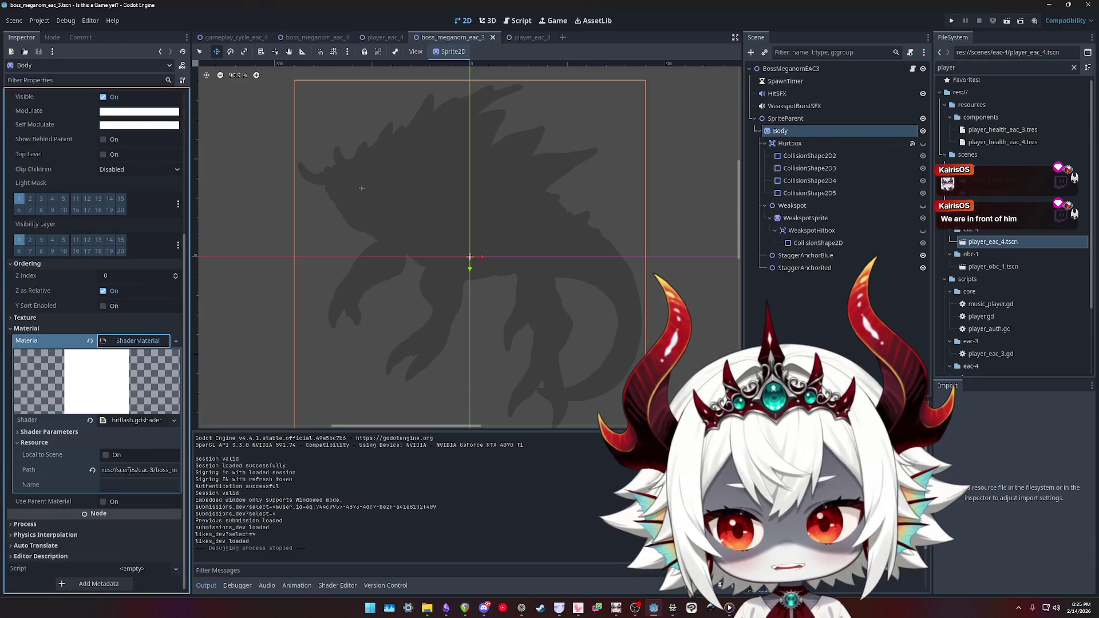
left_click(133, 421)
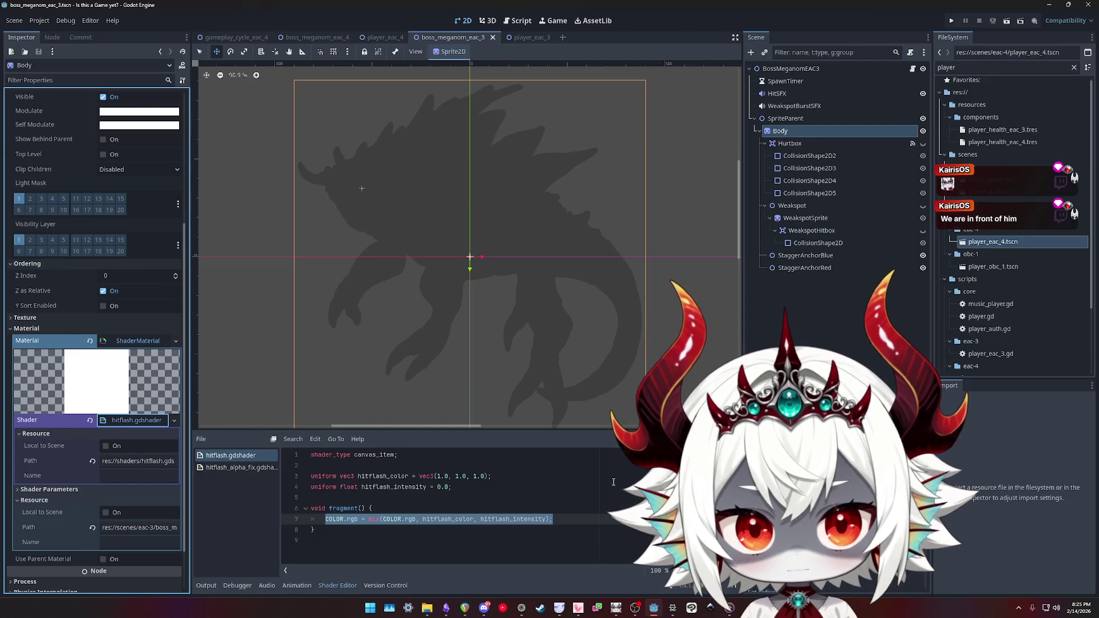
- Select BossMeganomEAC3 and check its Modulate colour, then close the colour picker
left_click(787, 70)
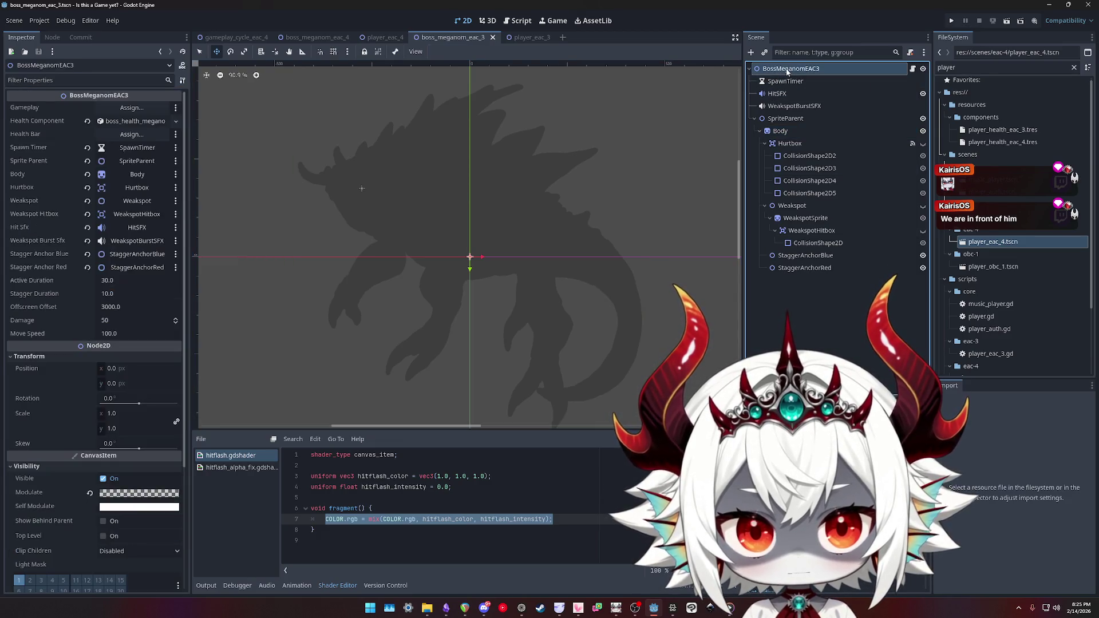
left_click(786, 80)
left_click(397, 147)
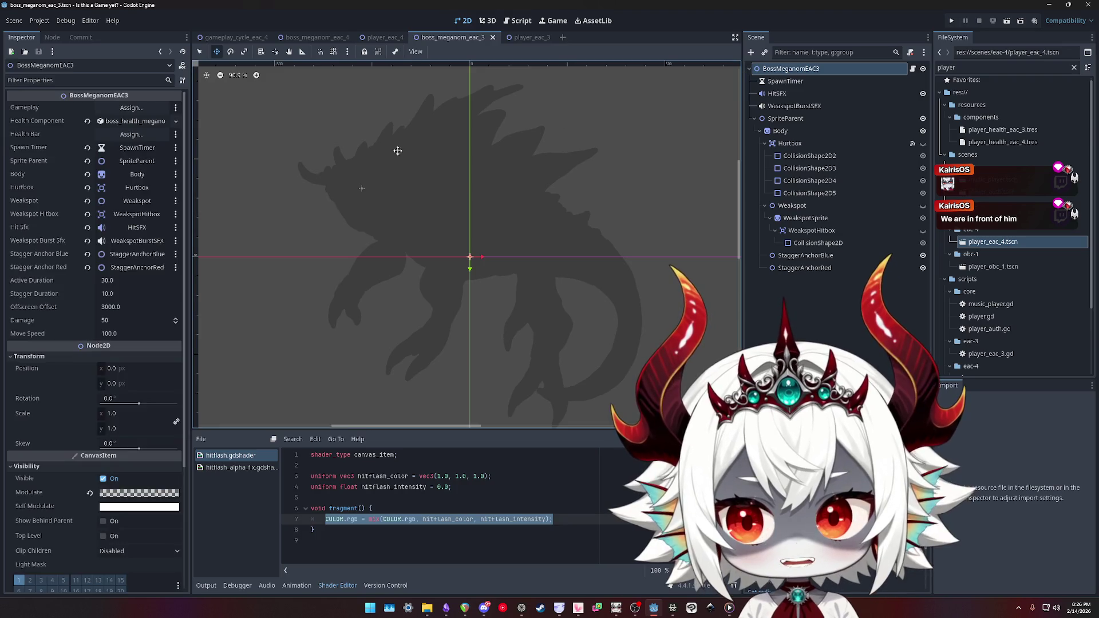
left_click(123, 496)
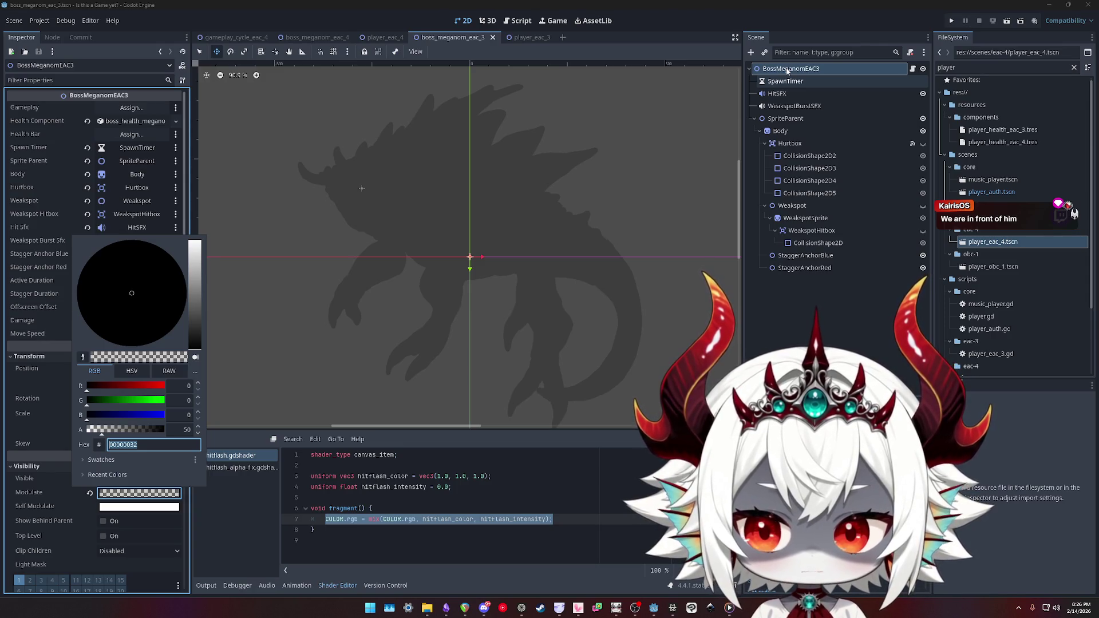
left_click(787, 70)
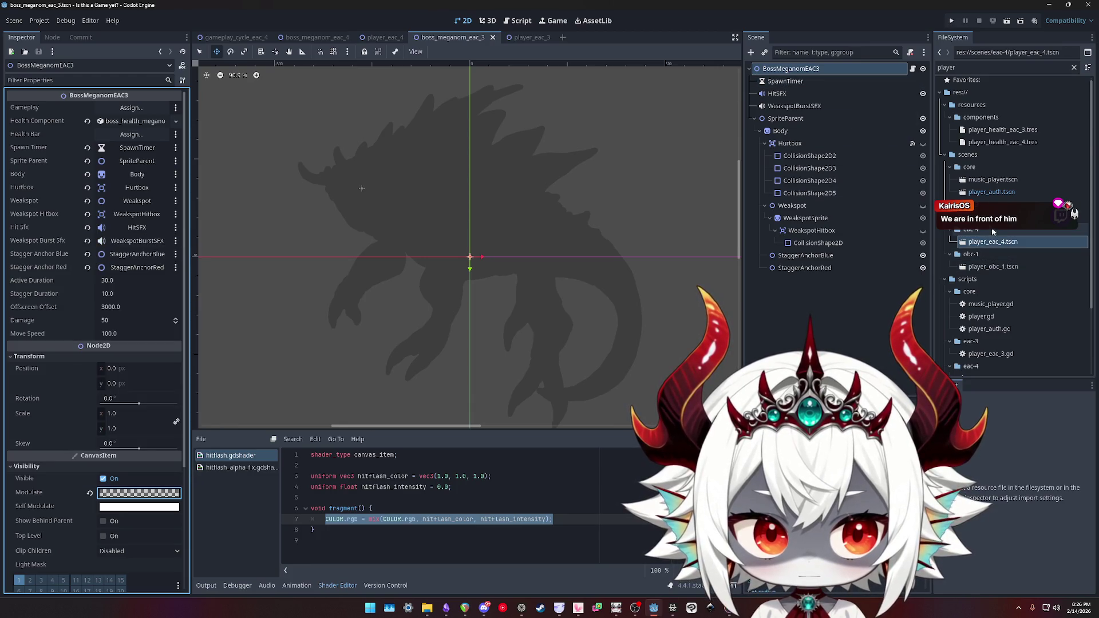
scroll(992, 231, "down", 3)
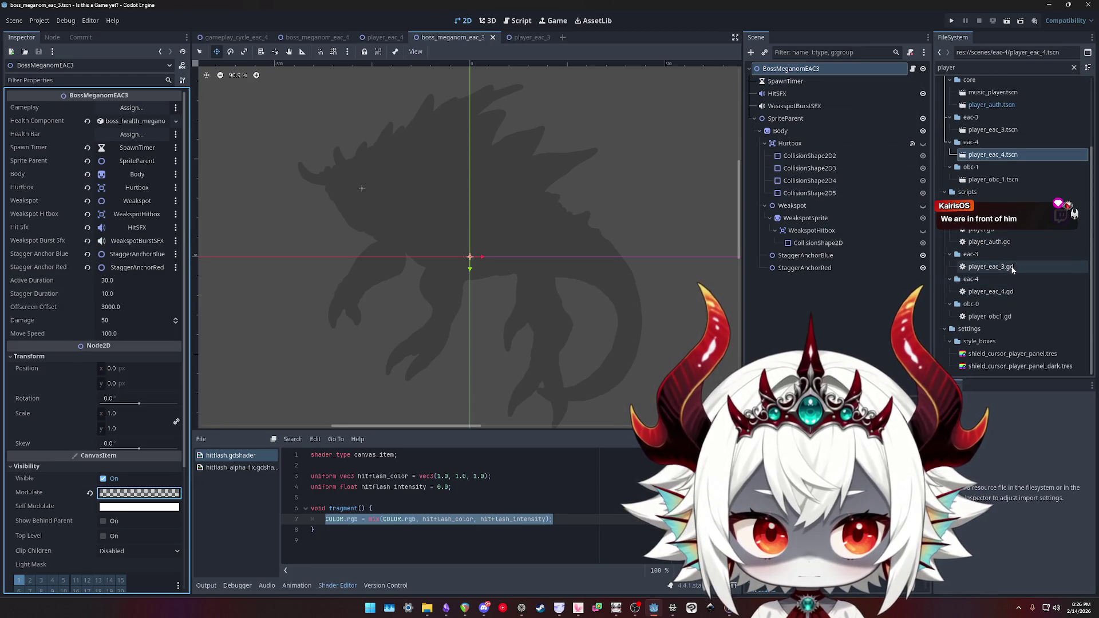
scroll(1012, 269, "up", 3)
- Filter FileSystem for 'meganom' and open boss_meganom_eac_4.tscn
left_click(1002, 67)
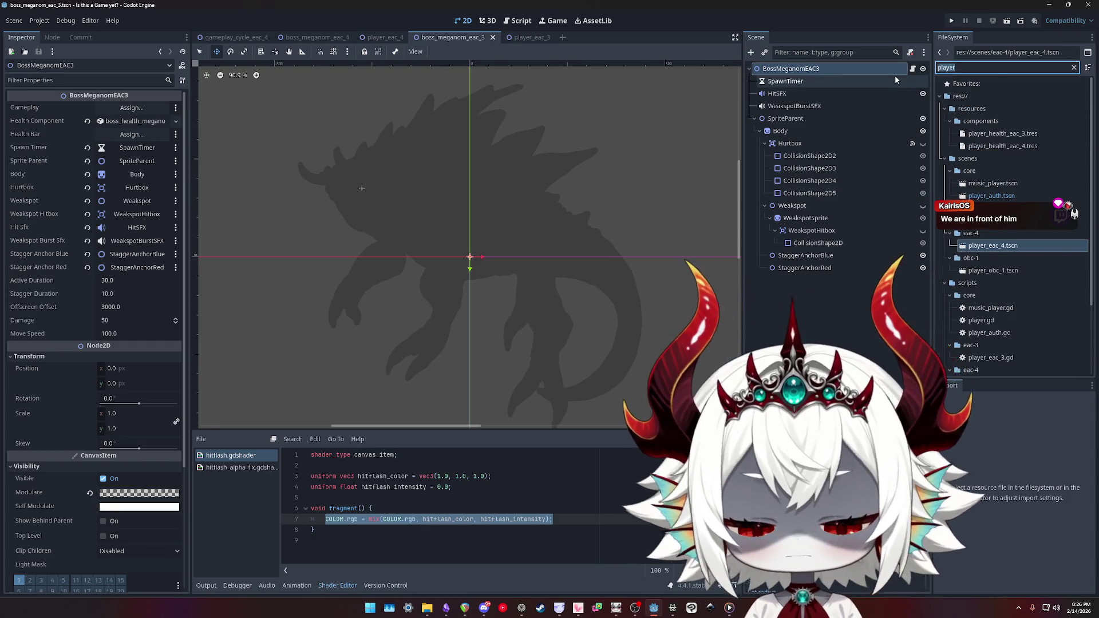
type("meganom")
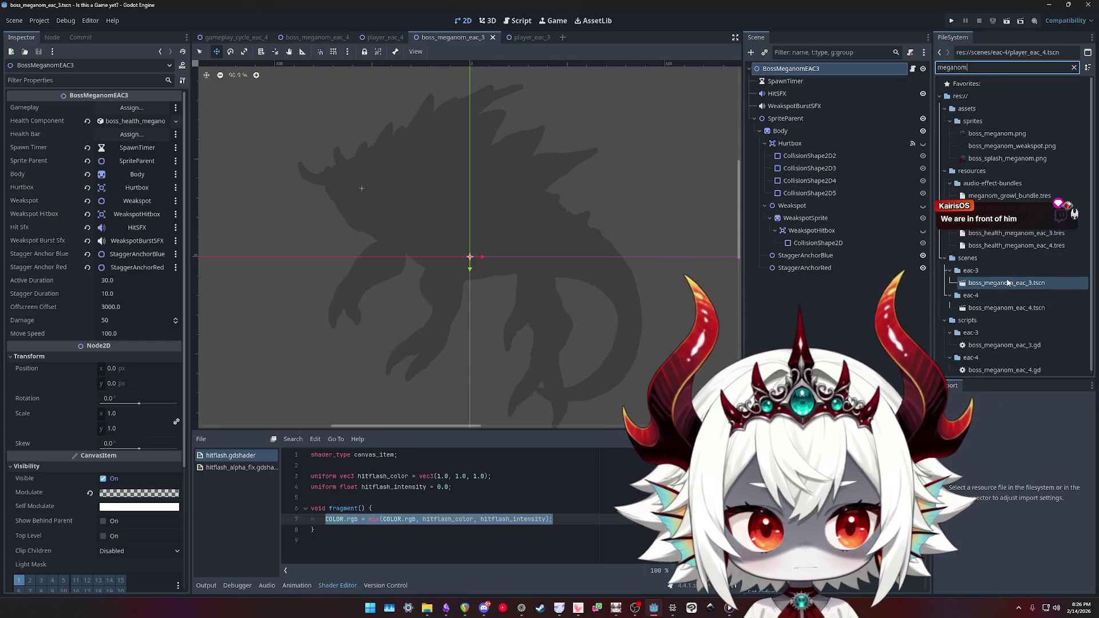
double_click(1006, 308)
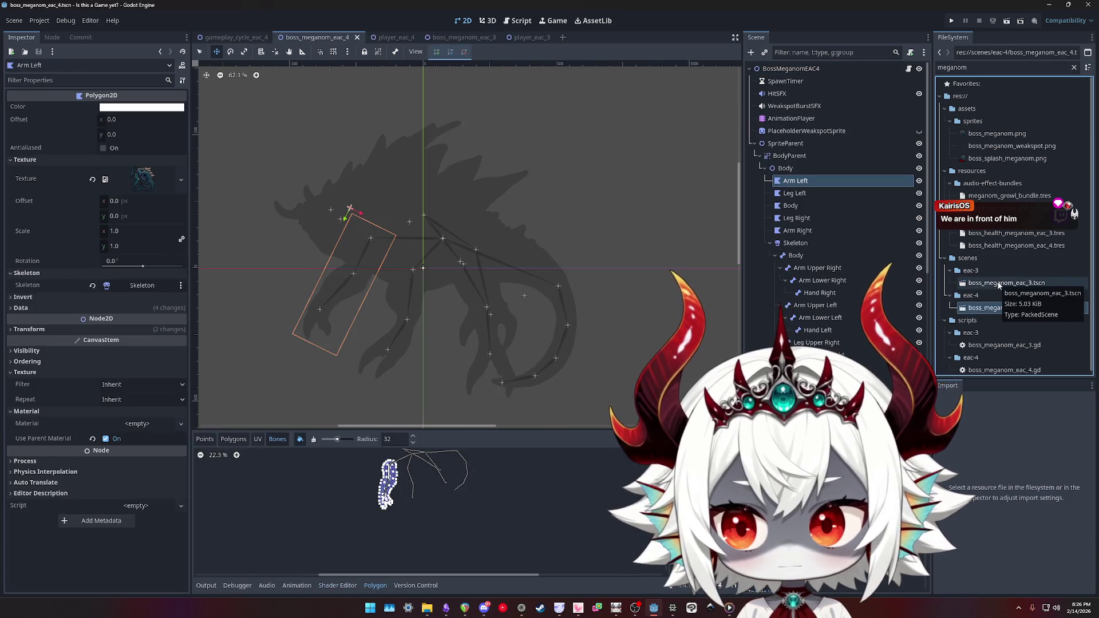
- Reopen boss_meganom_eac_3.tscn, then switch to the gameplay_cycle_eac_4 scene tab
double_click(999, 284)
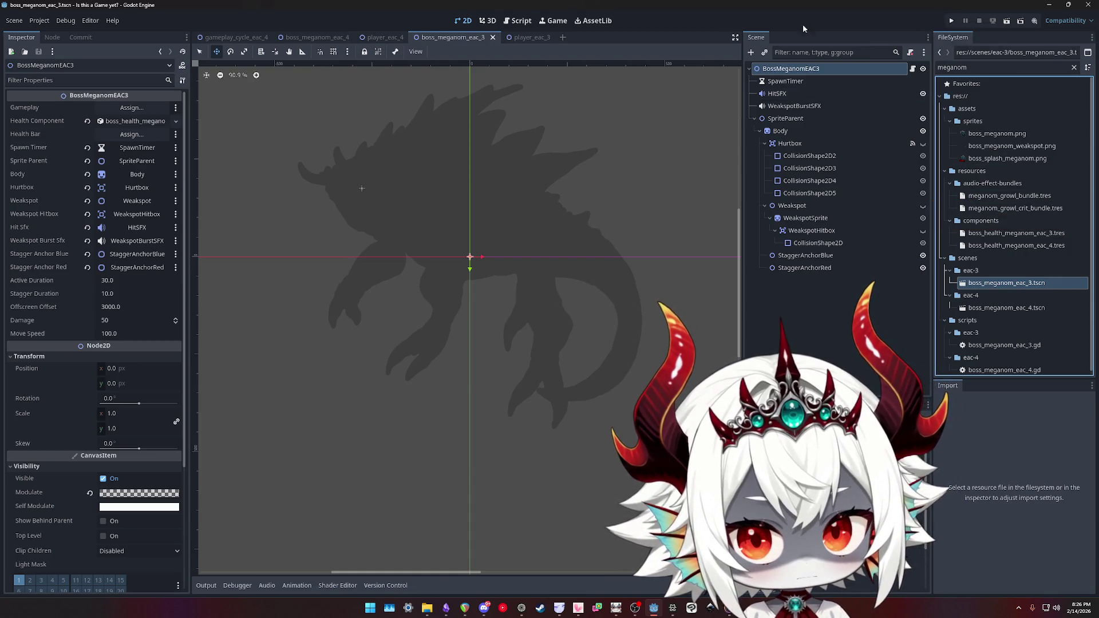
left_click(232, 37)
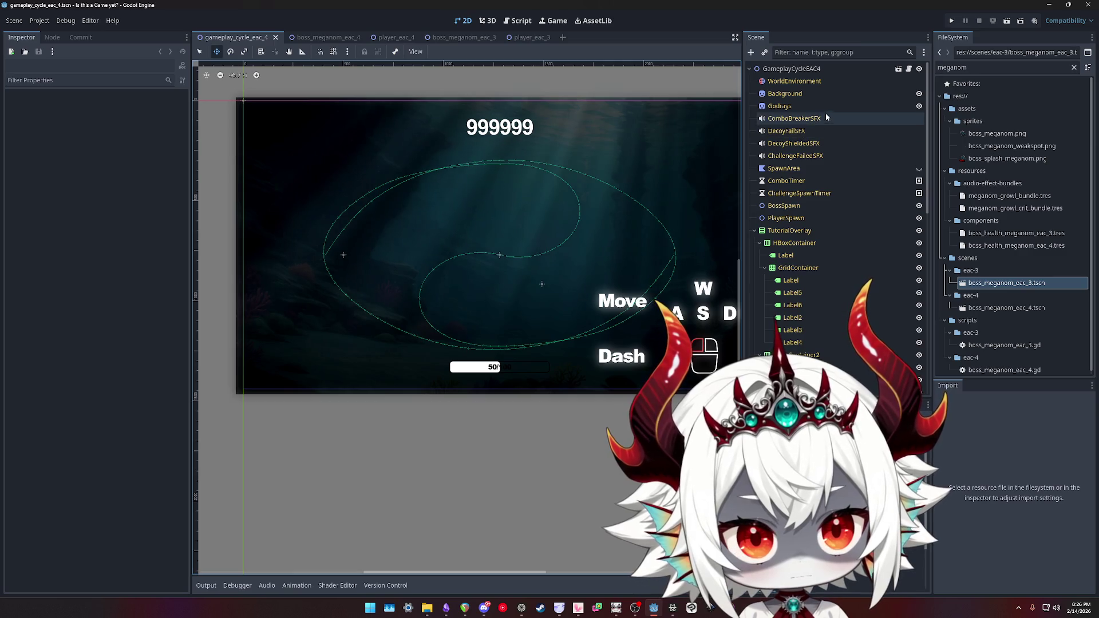
left_click(783, 94)
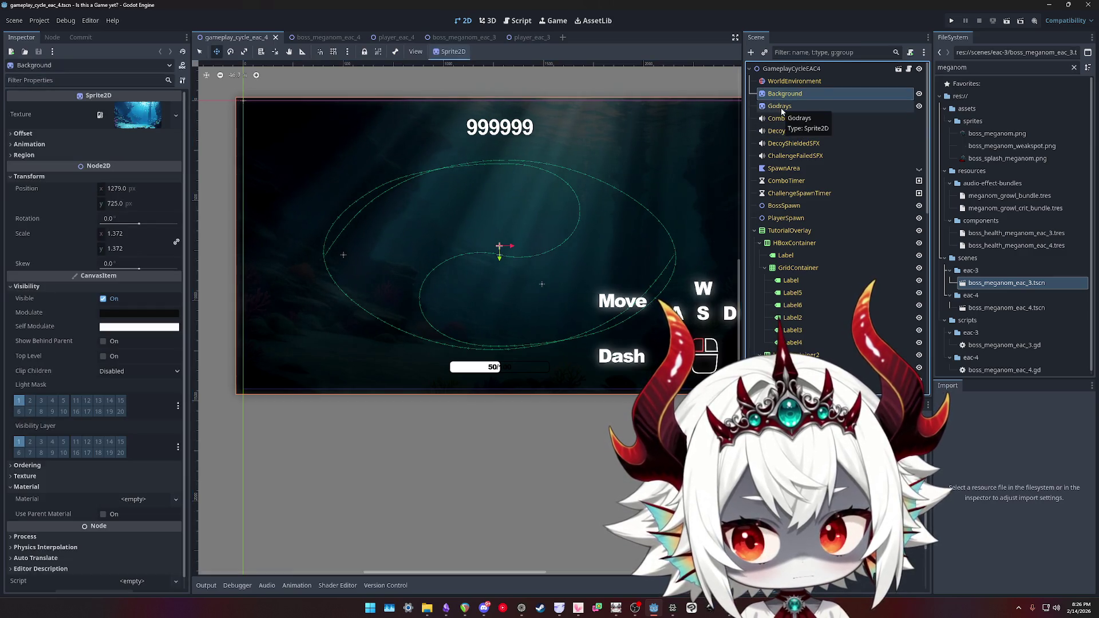
left_click(951, 22)
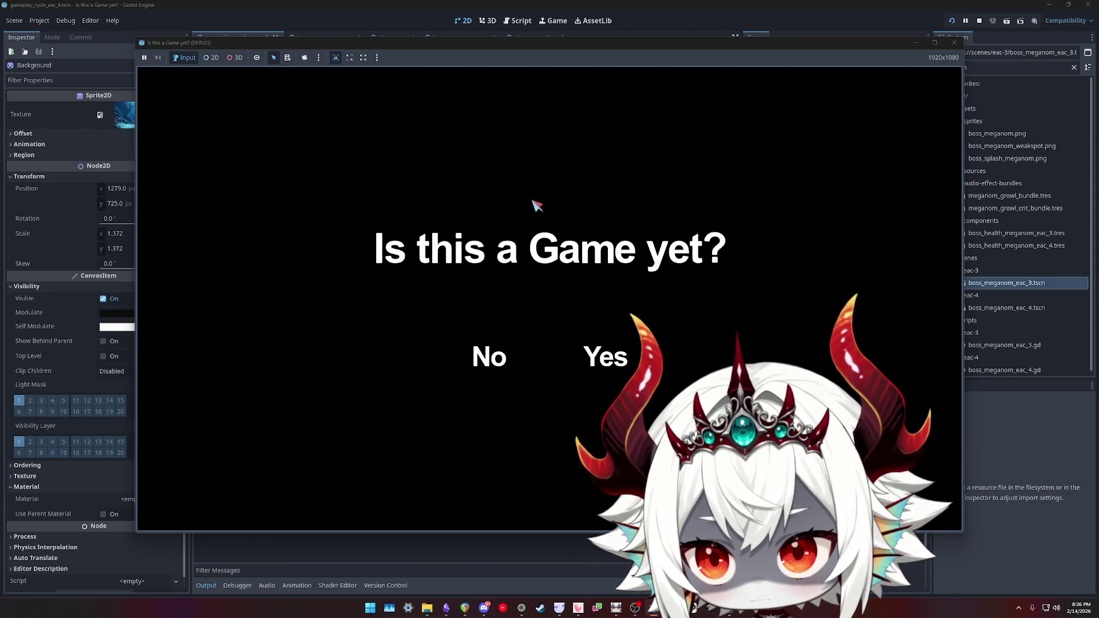
left_click(494, 357)
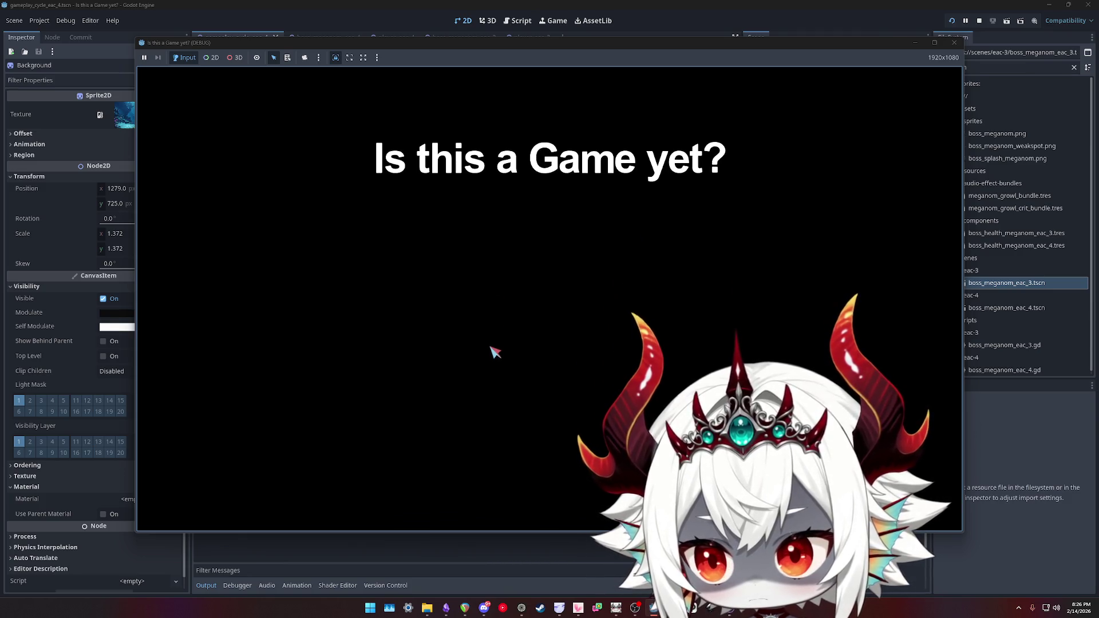
left_click(494, 350)
left_click(563, 434)
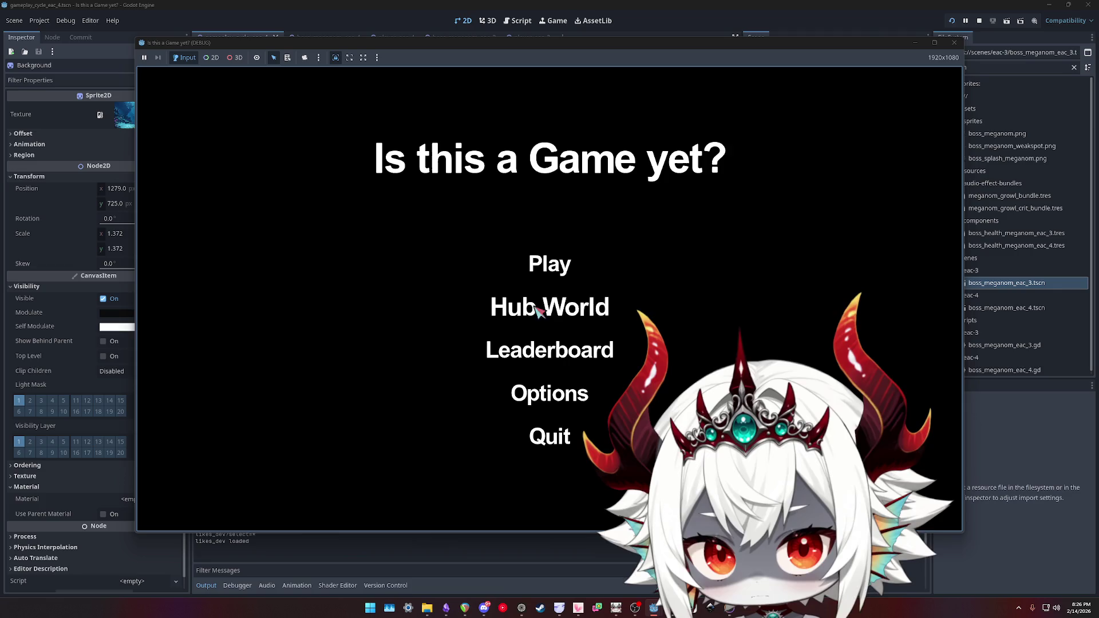
left_click(551, 268)
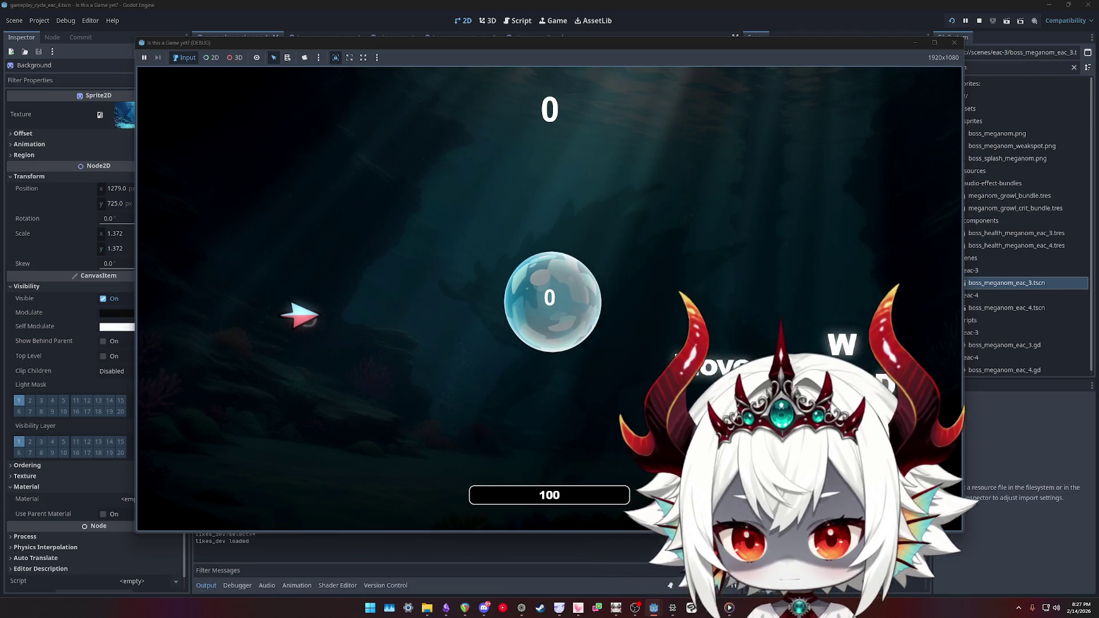
key("d")
key("w")
key("s")
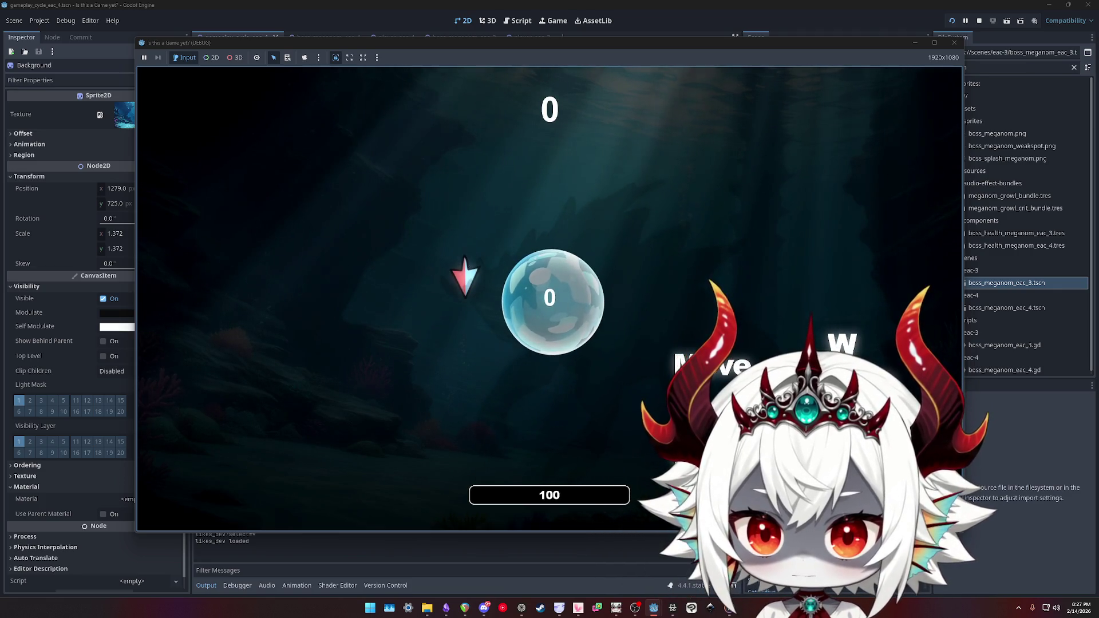
key("d")
key("w")
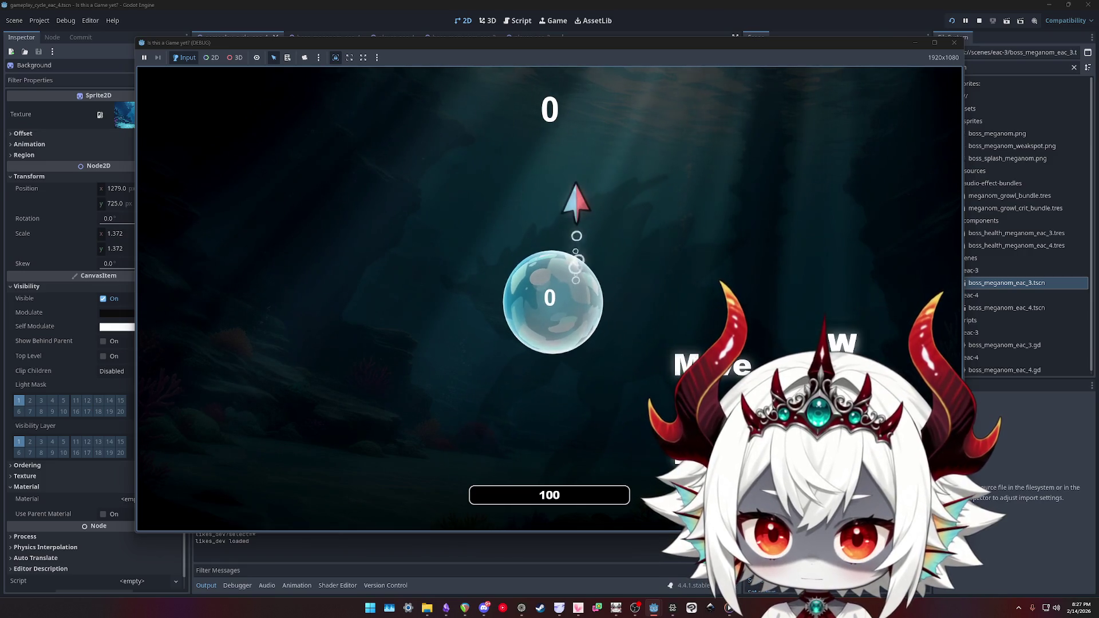
key("d")
key("Escape")
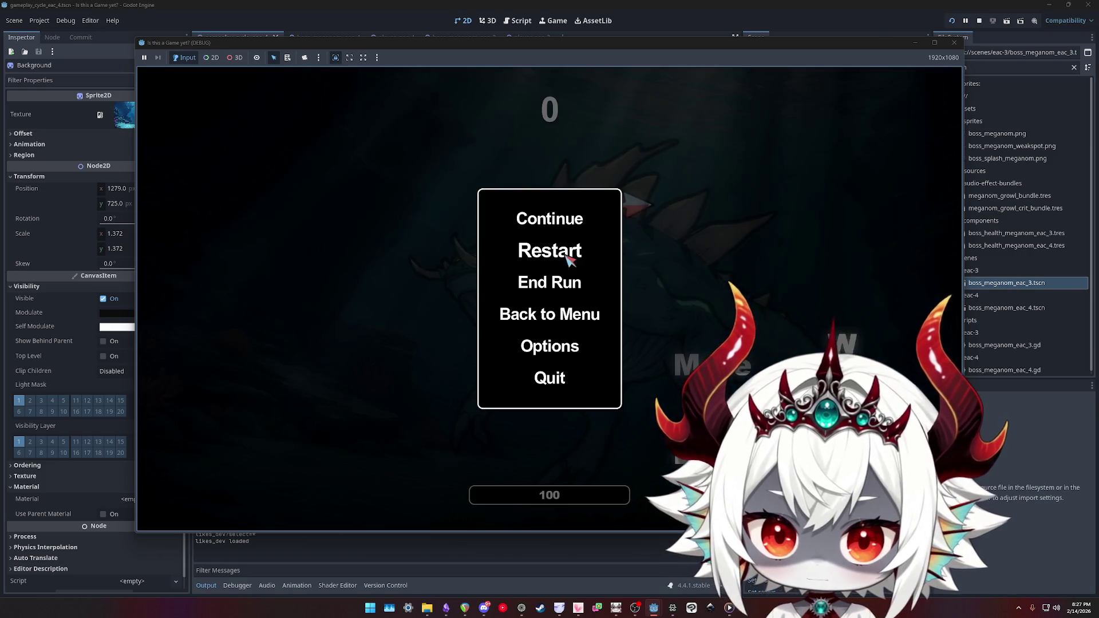
left_click(960, 42)
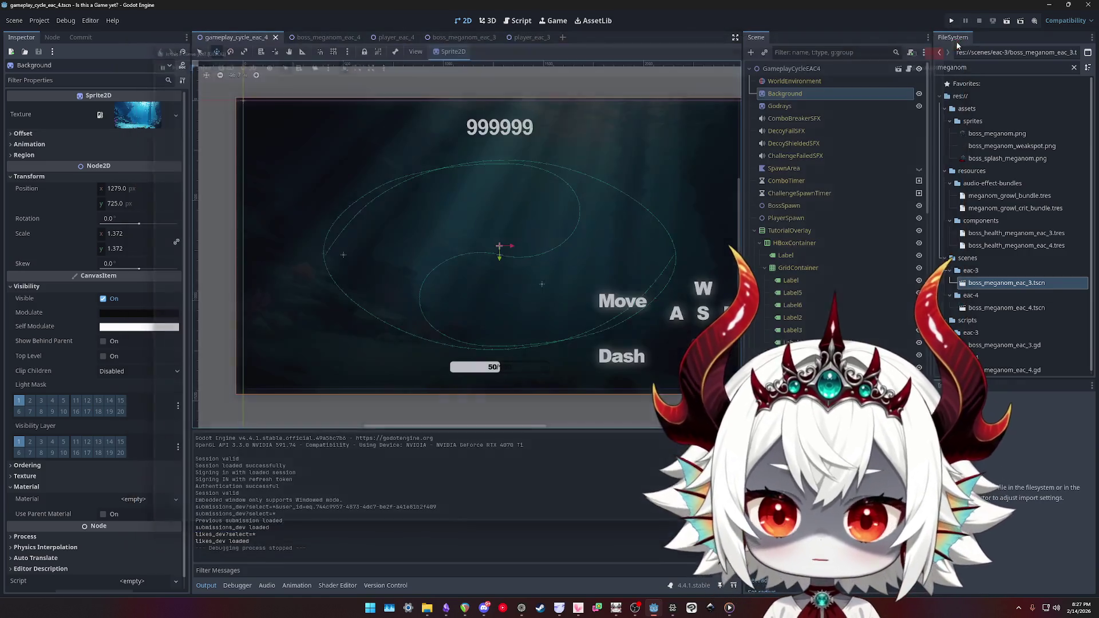
- Select BossSpawn, run the game, and start the boss level from the Hub World arcade
left_click(785, 205)
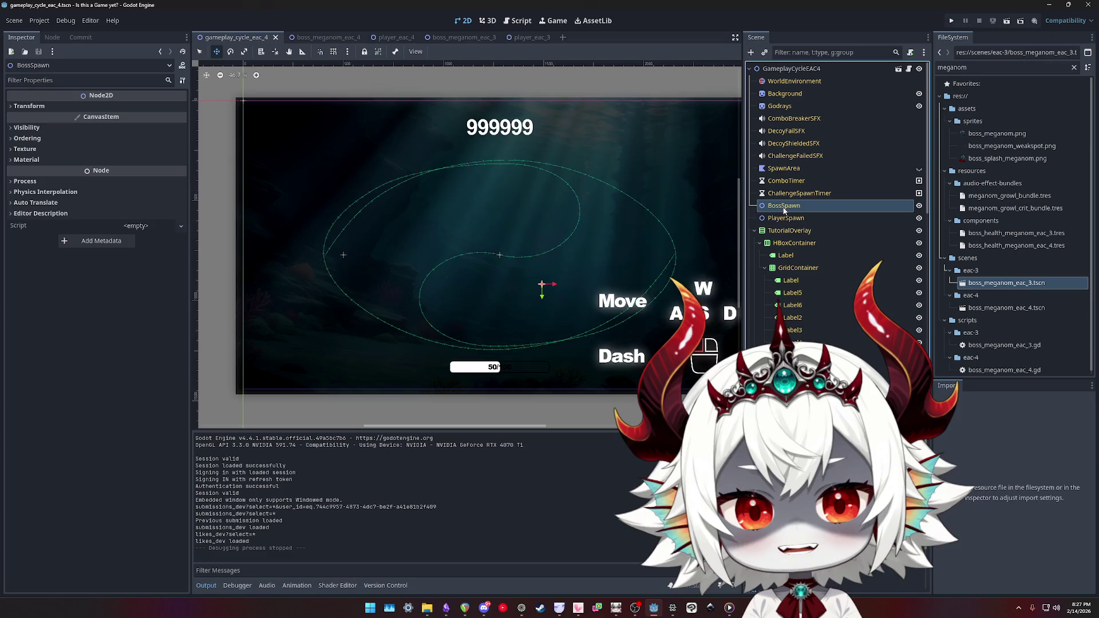
left_click(948, 20)
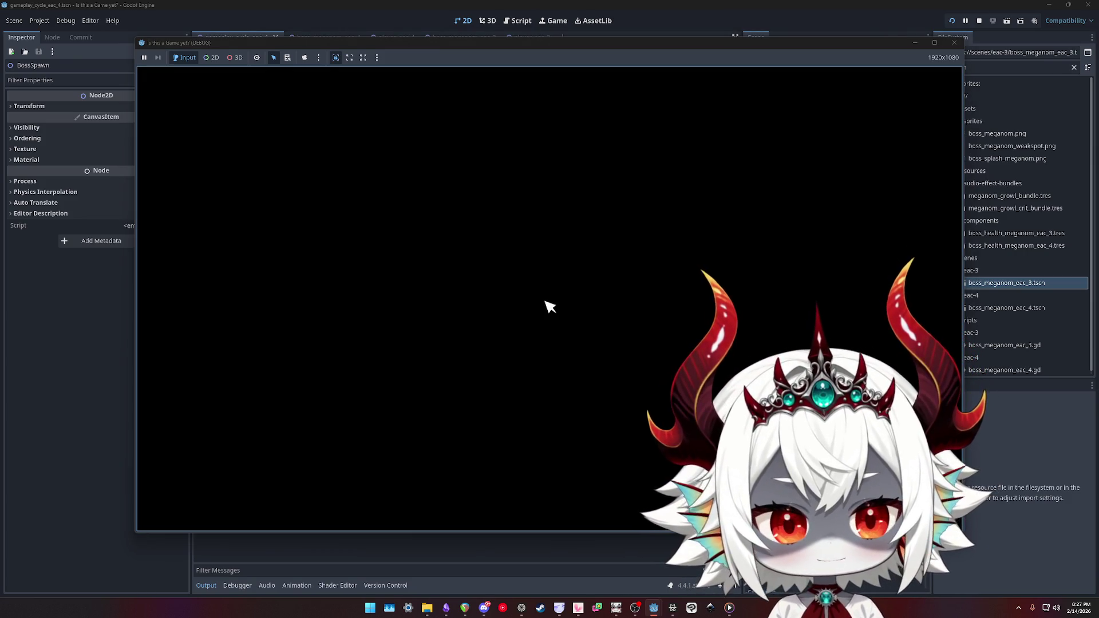
left_click(498, 358)
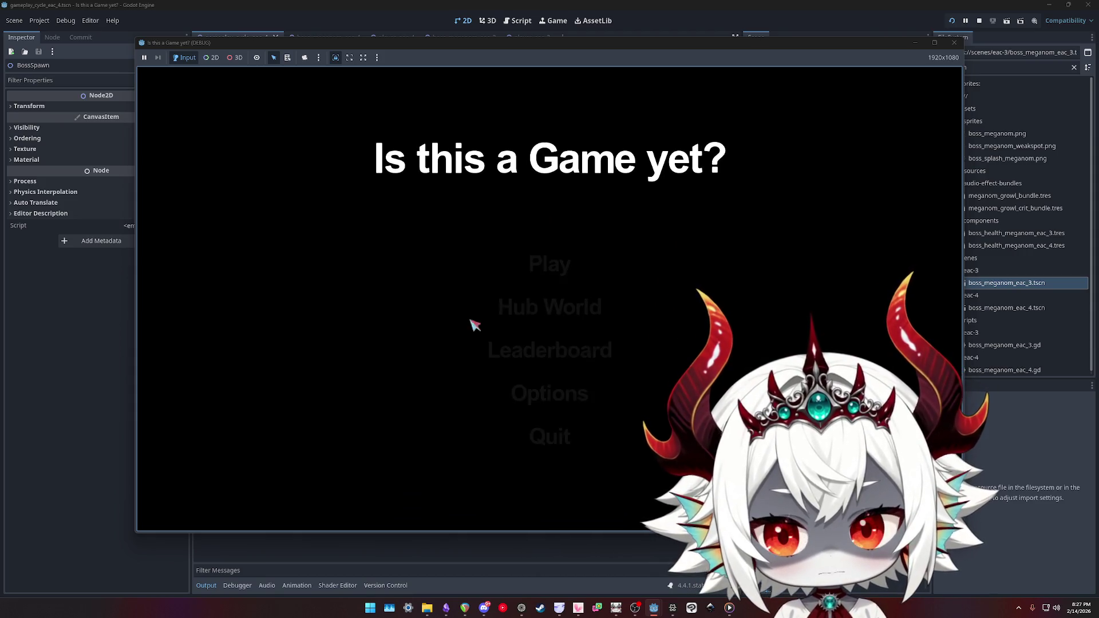
left_click(553, 345)
left_click(554, 431)
left_click(544, 312)
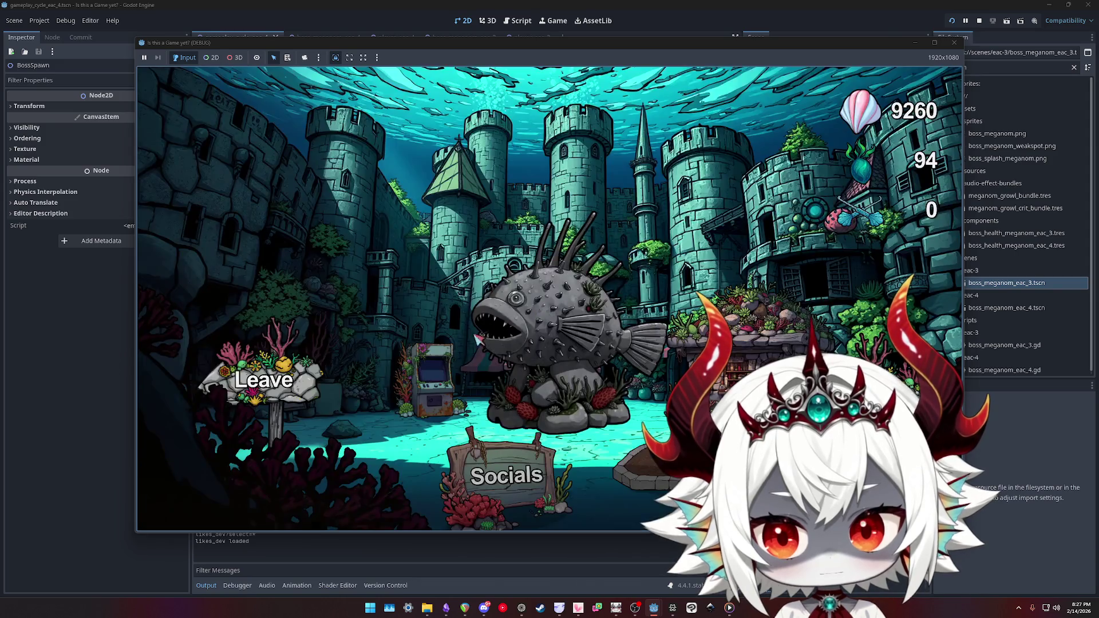
left_click(430, 365)
left_click(543, 359)
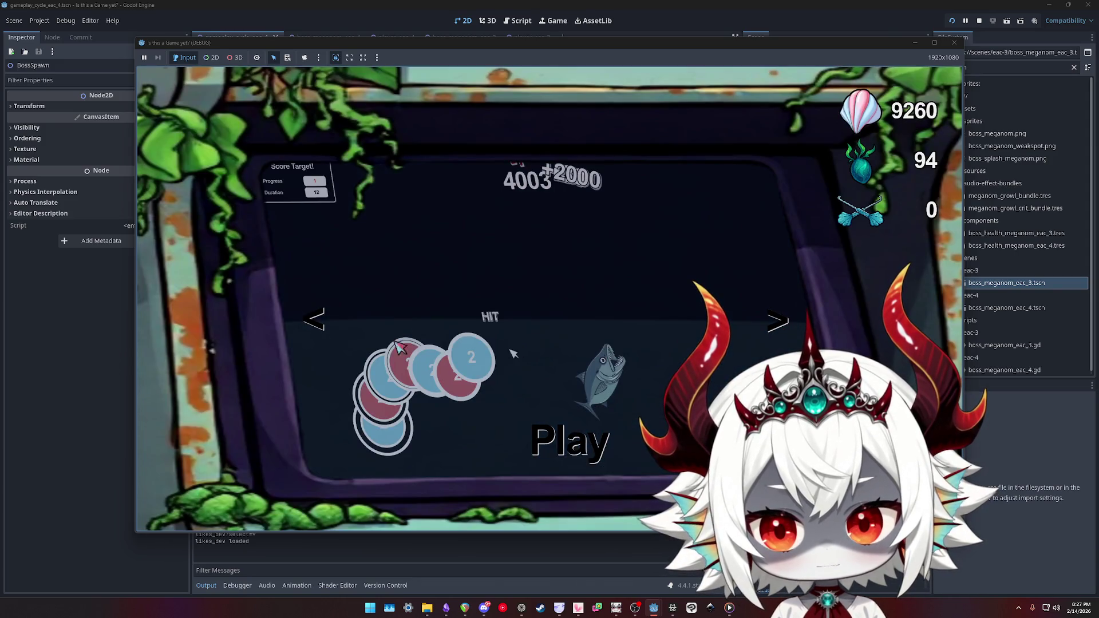
left_click(564, 452)
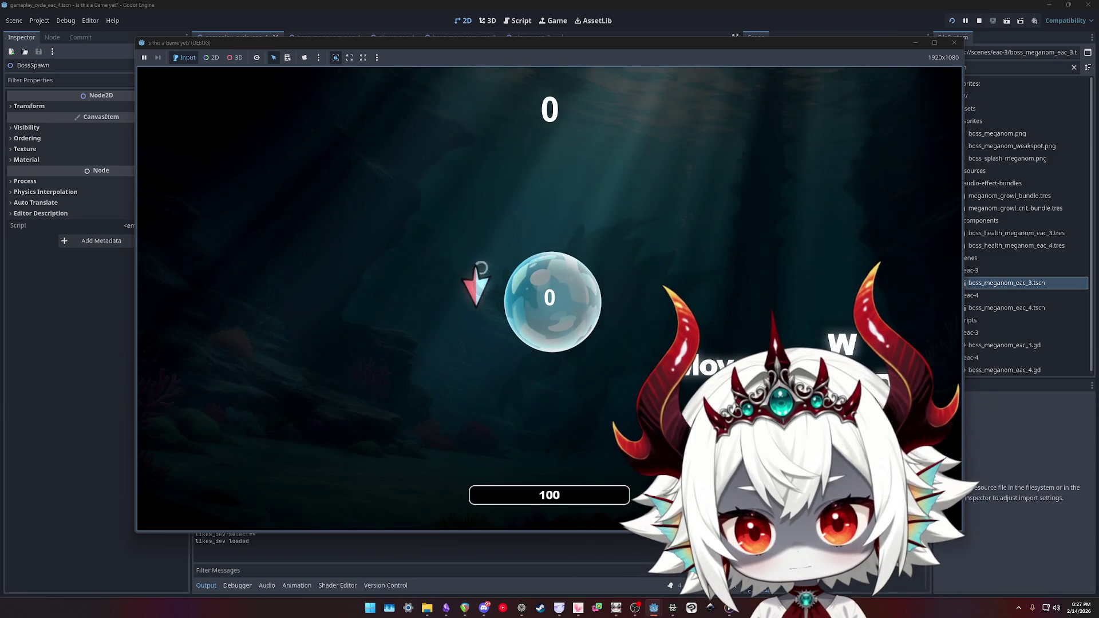
- Swim the character with D and W until the boss appears, then return to the editor
key("d")
key("w")
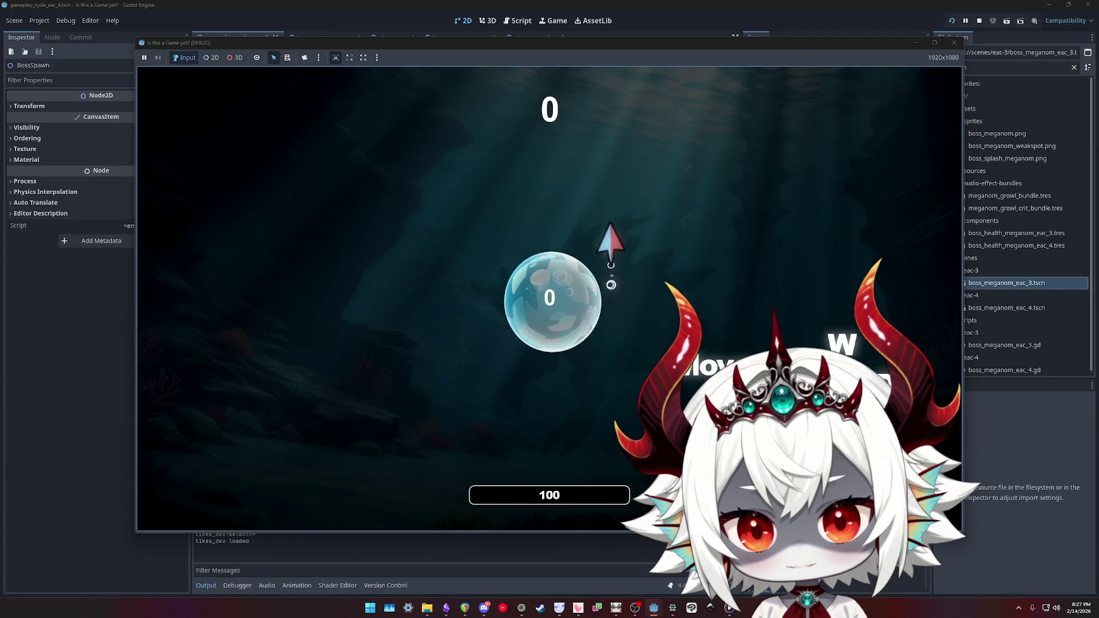
key("d")
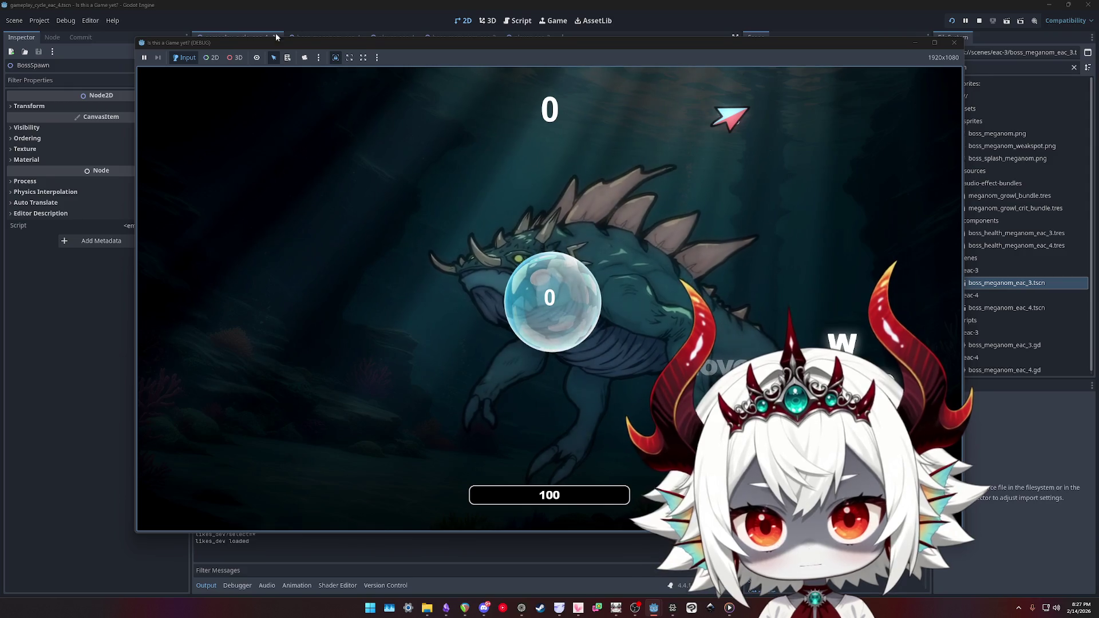
key("F8")
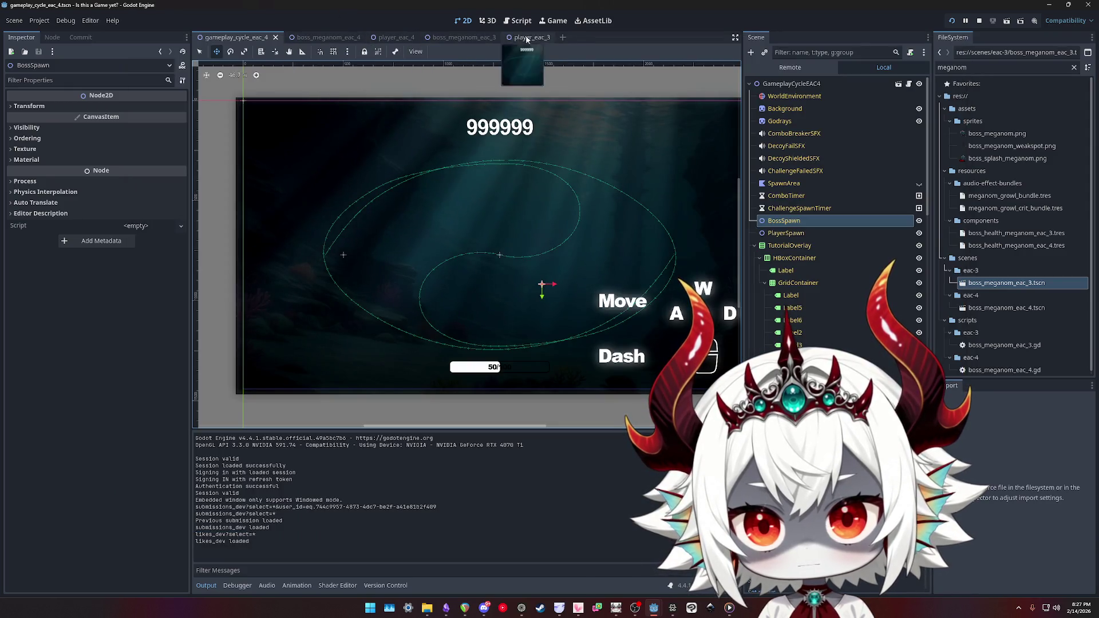
- Filter FileSystem for 'arcade' and open arcade_screen_eac_2.tscn
double_click(947, 67)
type("eac")
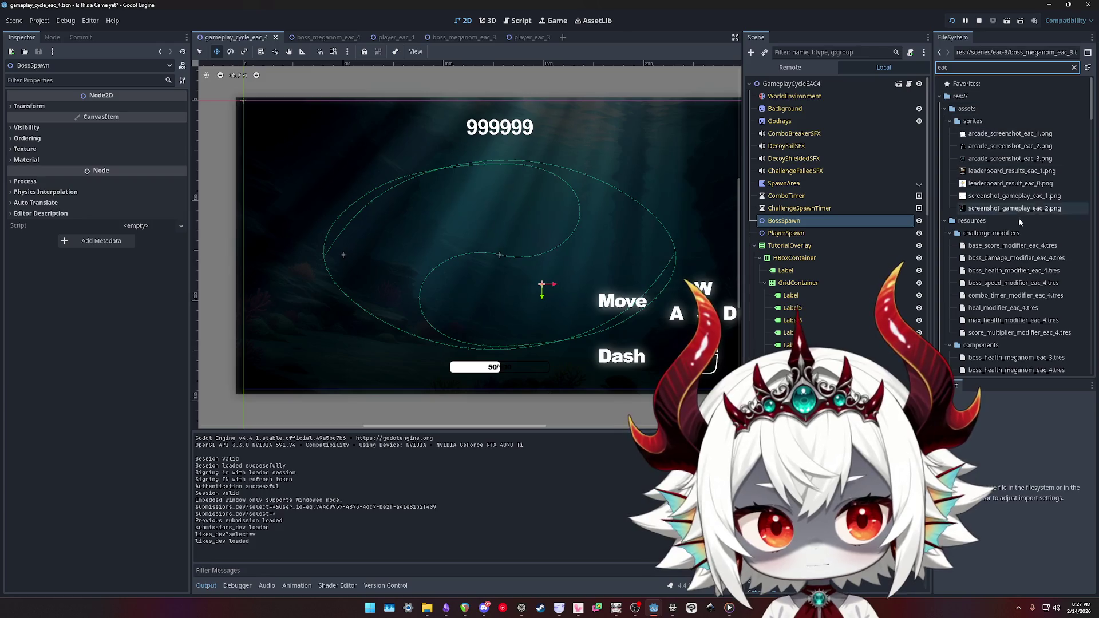
scroll(1018, 217, "down", 10)
key("BackSpace")
key("BackSpace")
key("BackSpace")
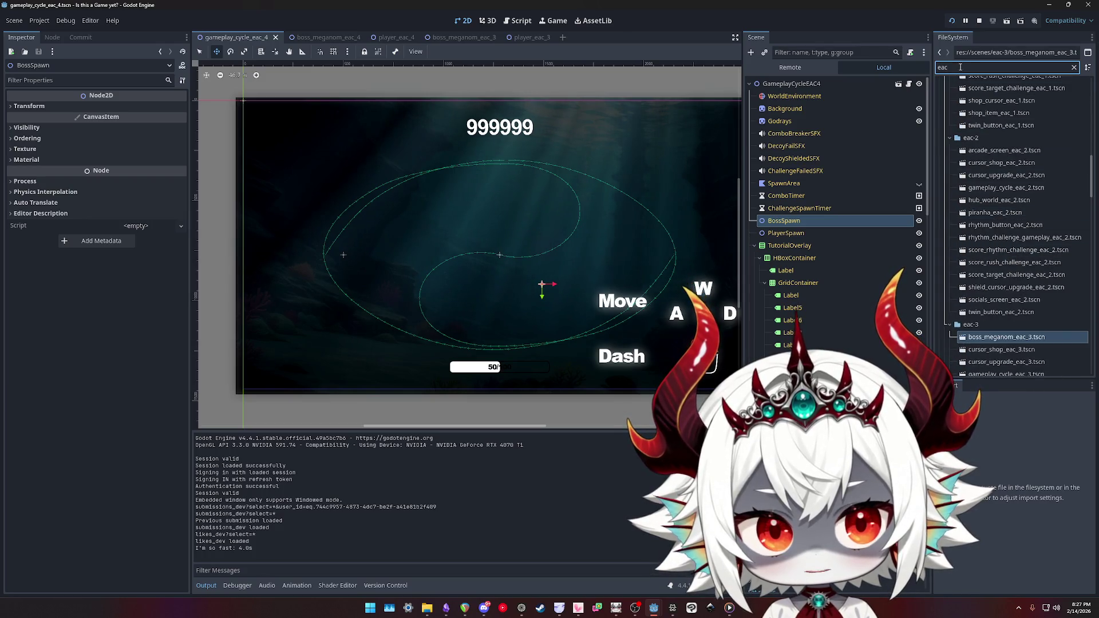
type("arcade")
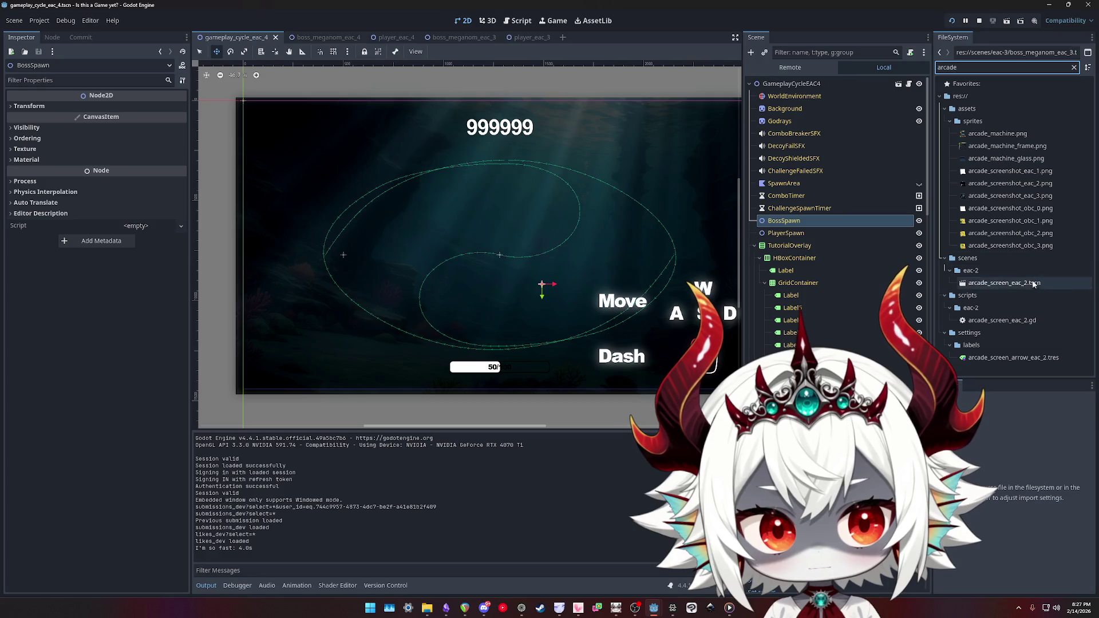
double_click(996, 287)
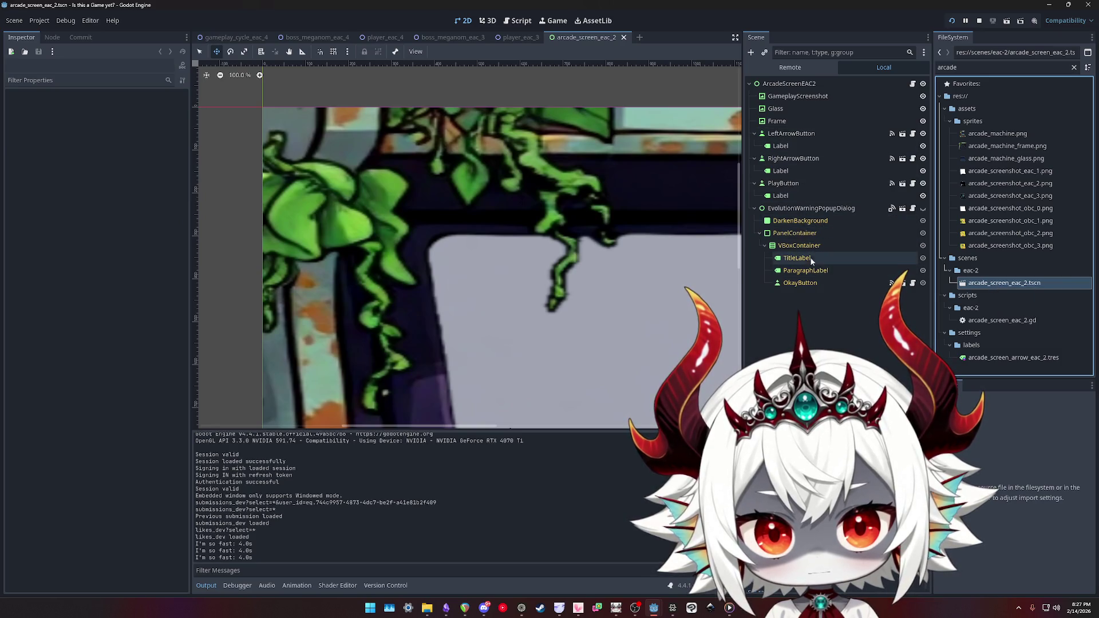
- Try filter searches 'ev', 'mode' and 'arcad', then clear the filter entirely
double_click(950, 67)
type("ev")
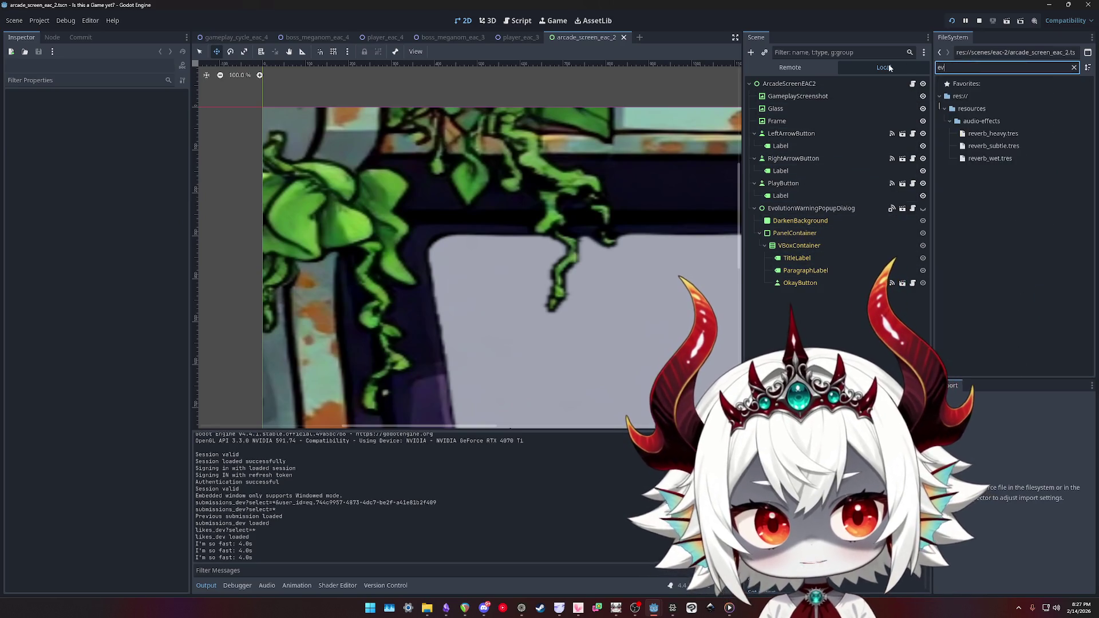
key("BackSpace")
key("BackSpace")
type("mode")
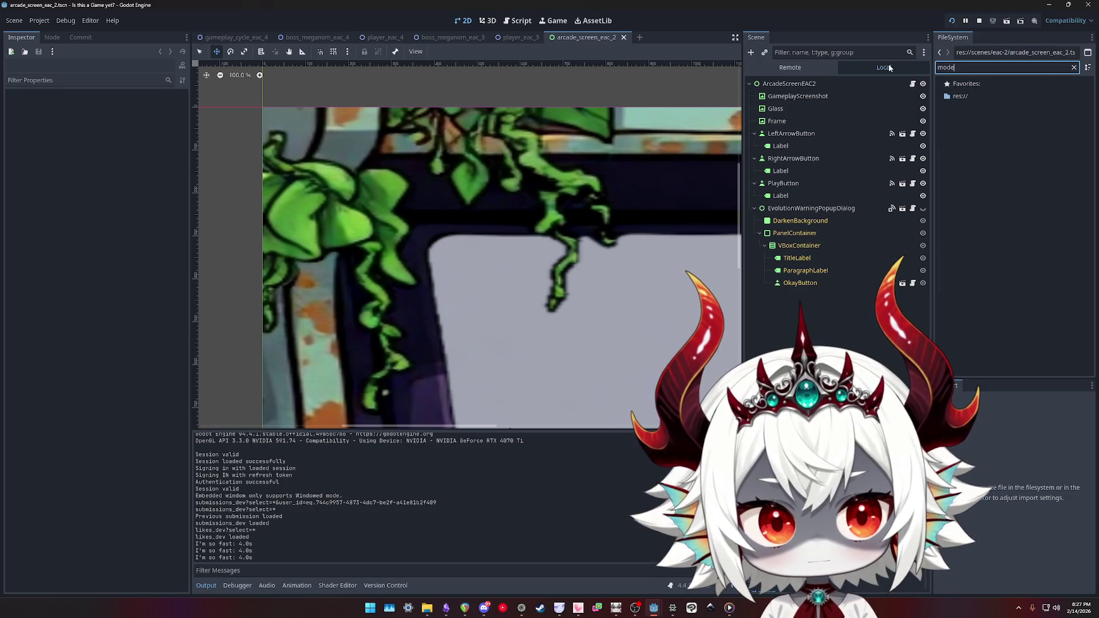
key("BackSpace")
key("BackSpace")
key("BackSpace")
type("arcad")
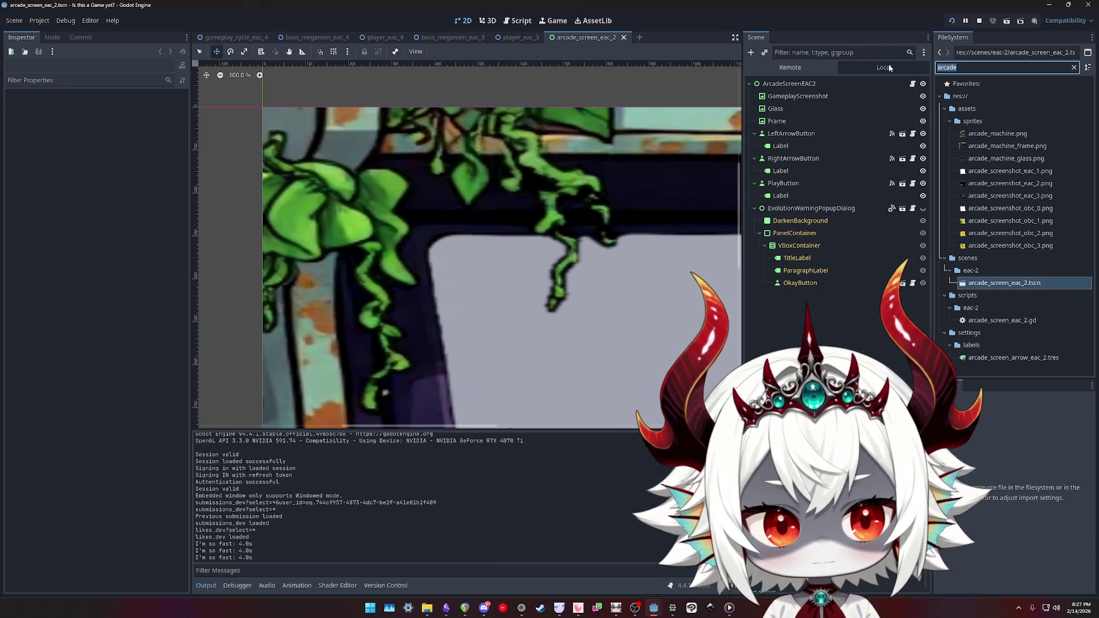
key("ctrl+a")
key("BackSpace")
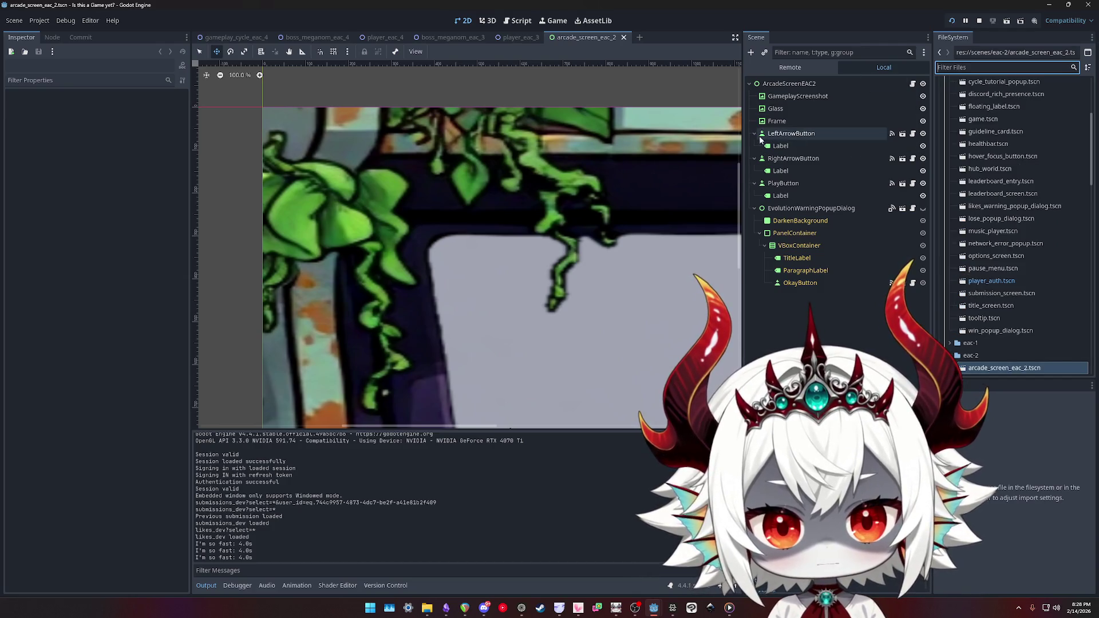
- Stop the running game, filter FileSystem for 'eac_4' and open gameplay_cycle_eac_4.tscn
key("F6")
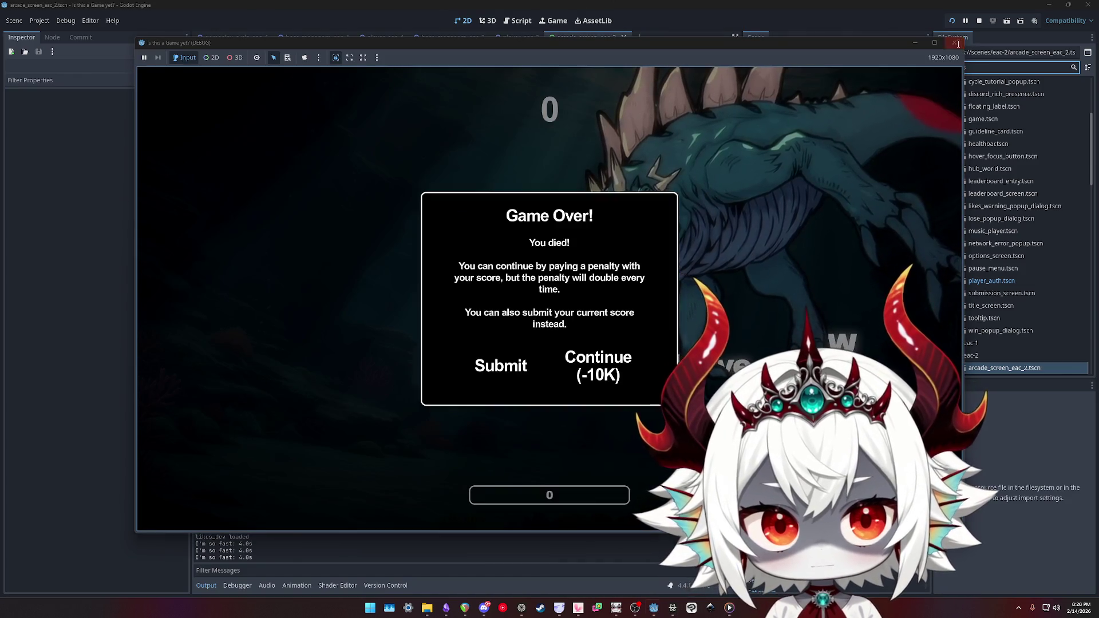
left_click(954, 42)
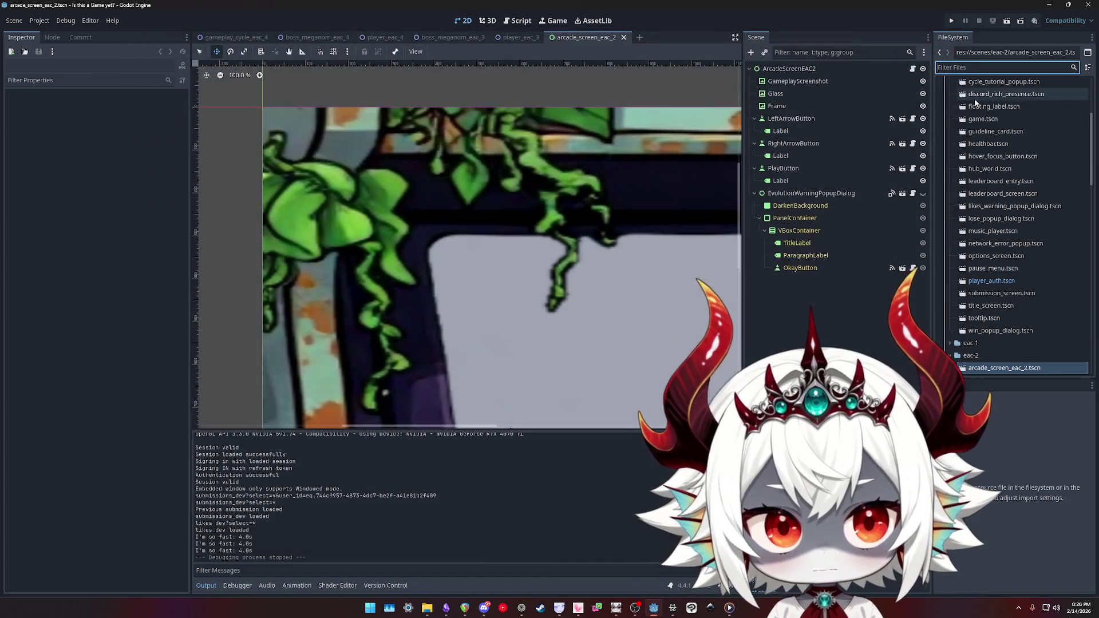
scroll(1022, 207, "up", 3)
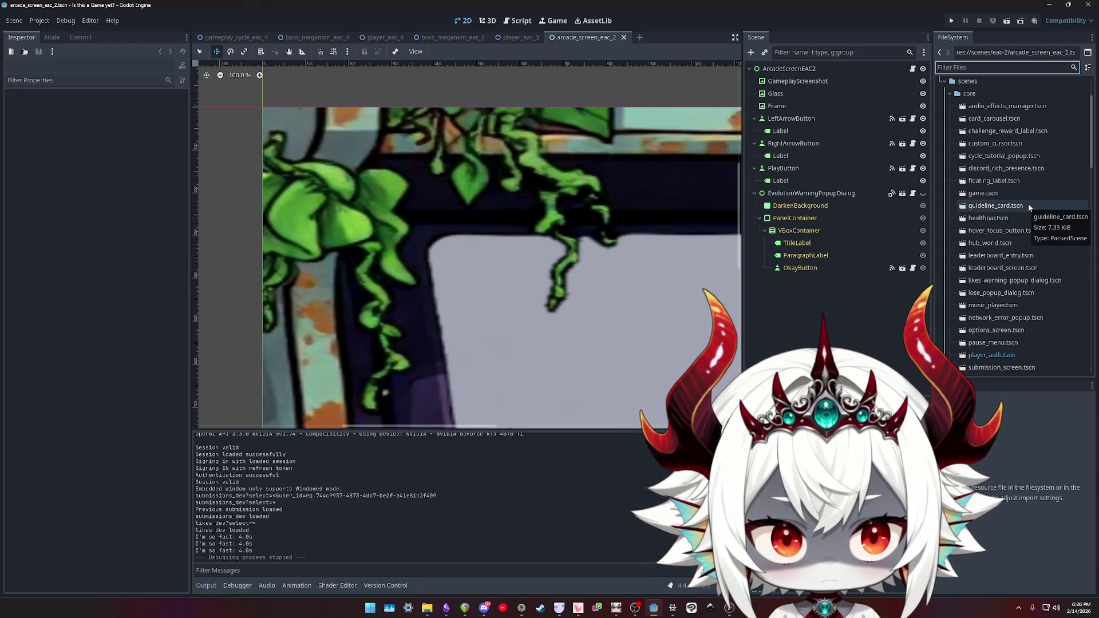
scroll(1028, 202, "up", 3)
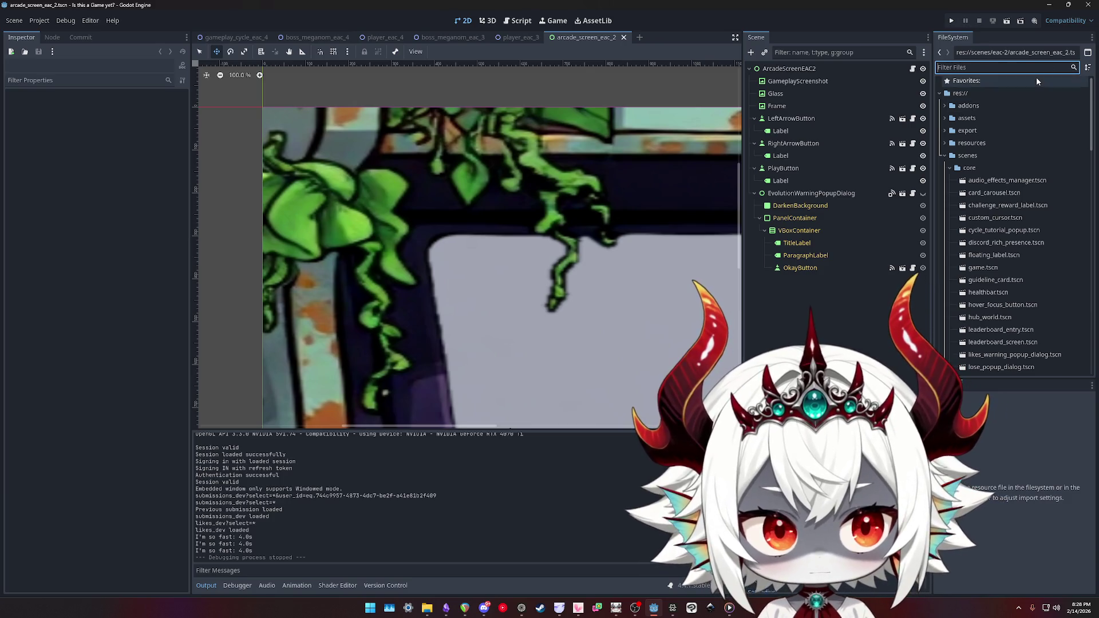
type("eac_4")
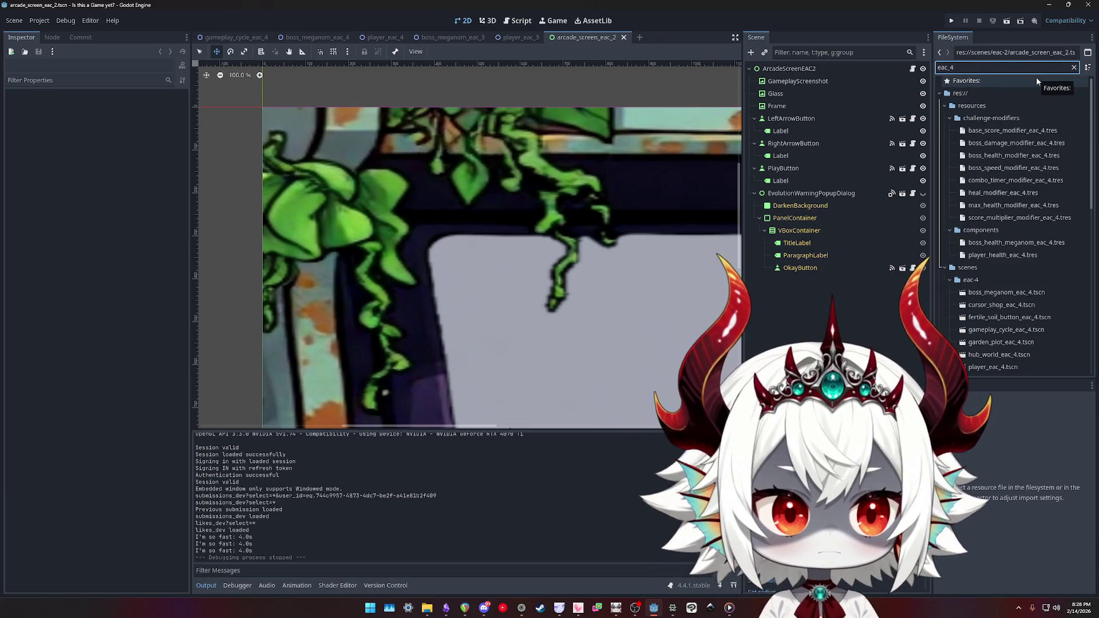
scroll(1036, 193, "down", 5)
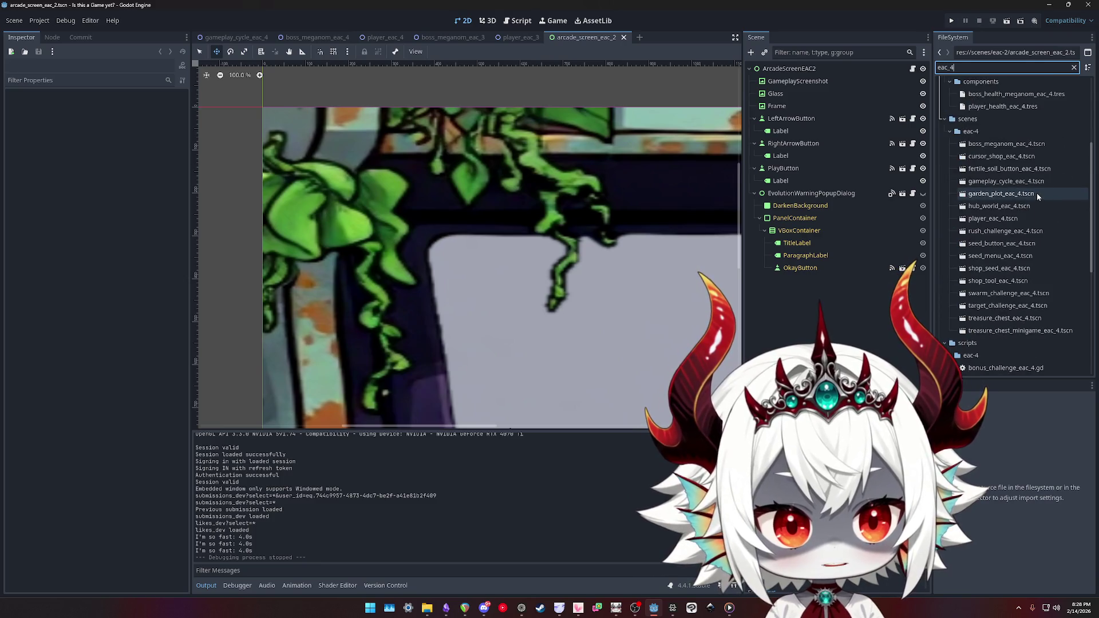
double_click(1003, 181)
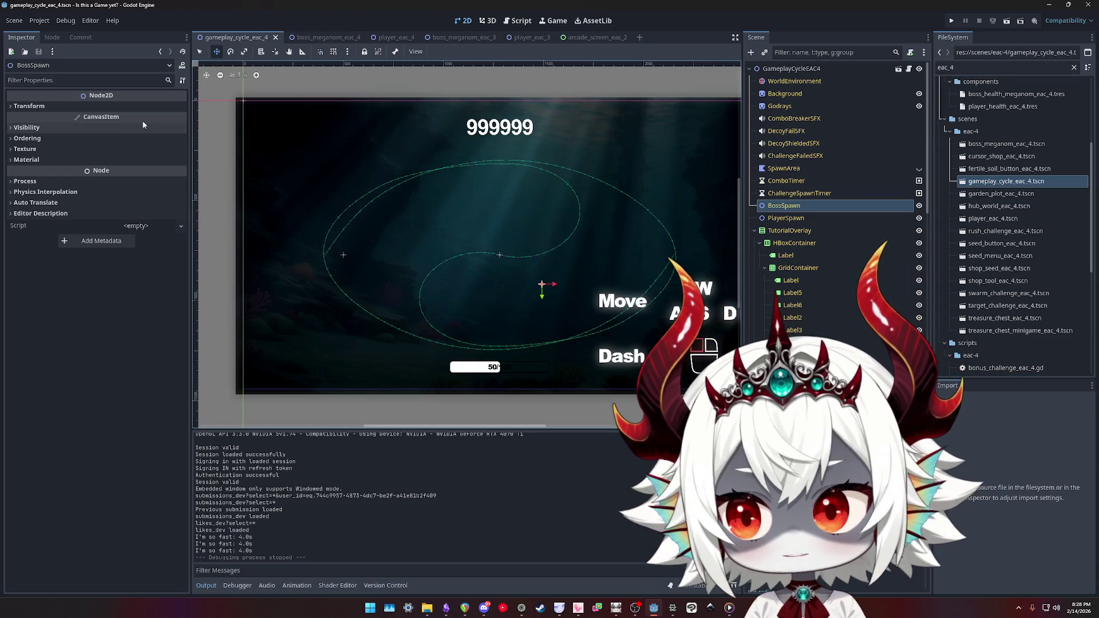
left_click(803, 69)
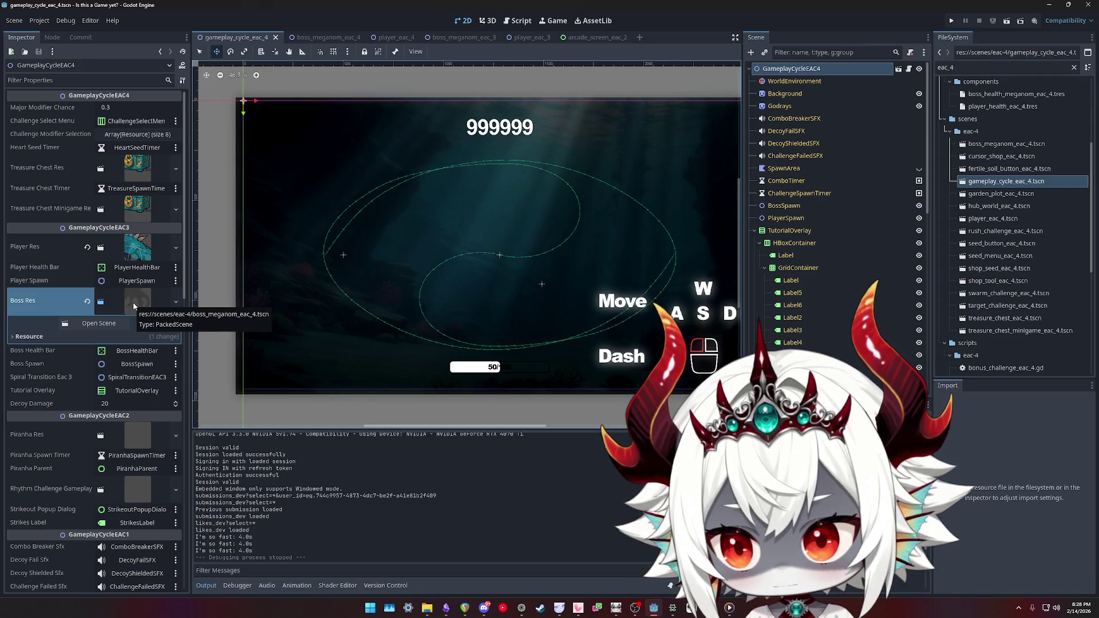
double_click(973, 67)
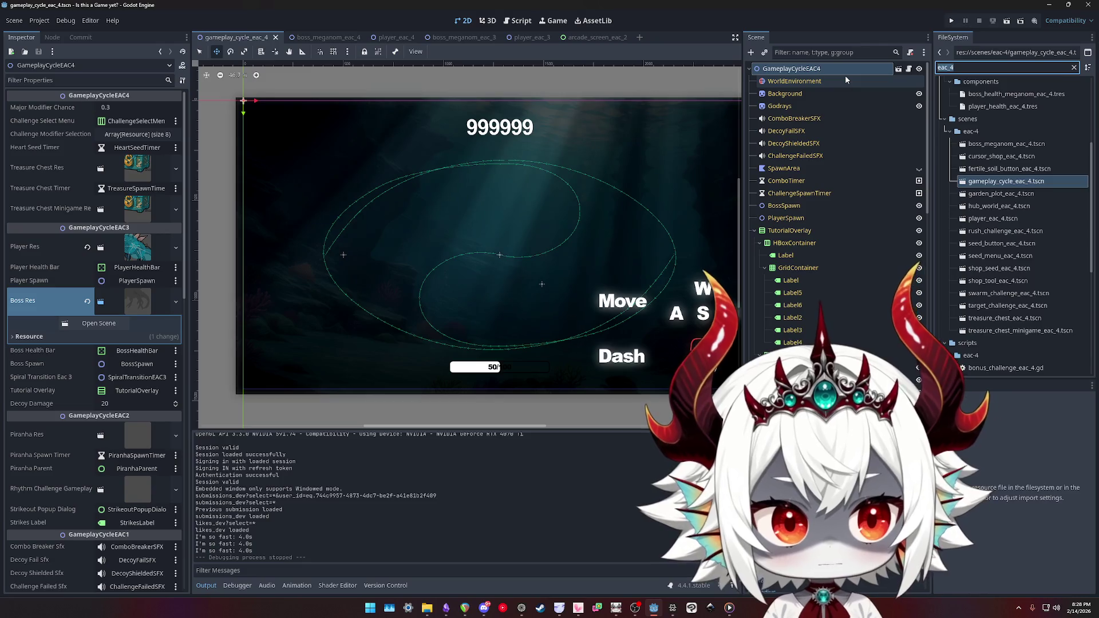
type("gameplay")
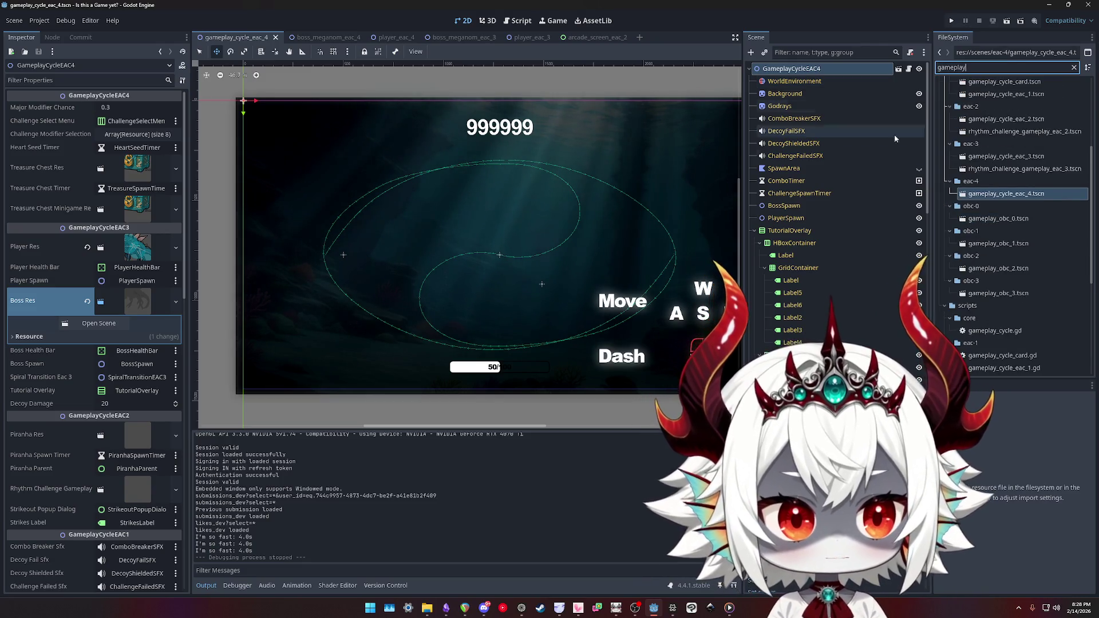
double_click(1001, 161)
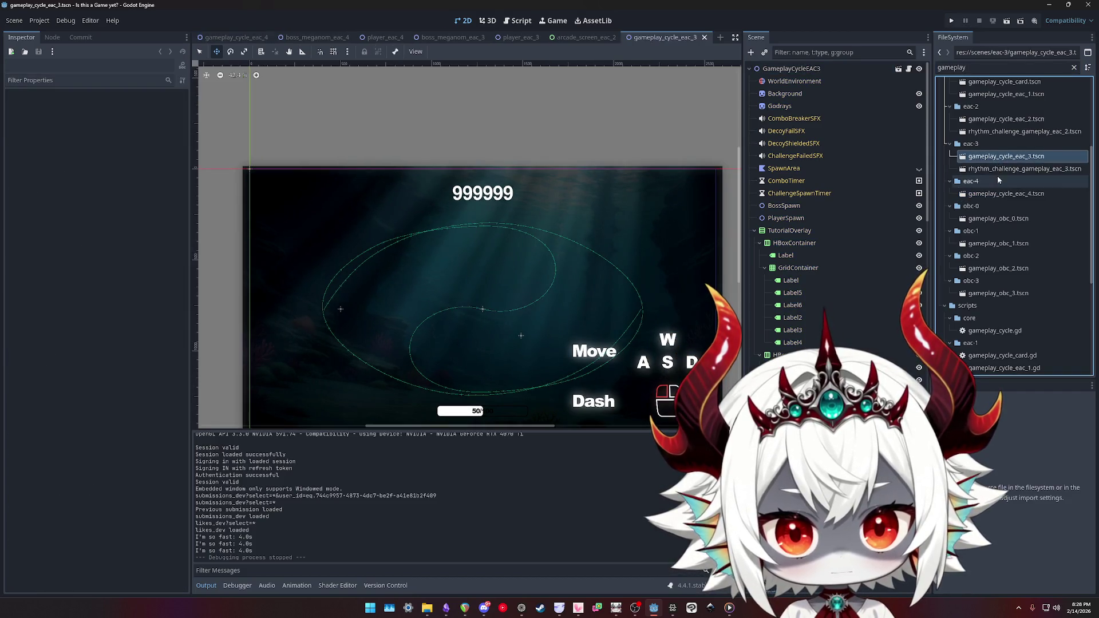
double_click(997, 194)
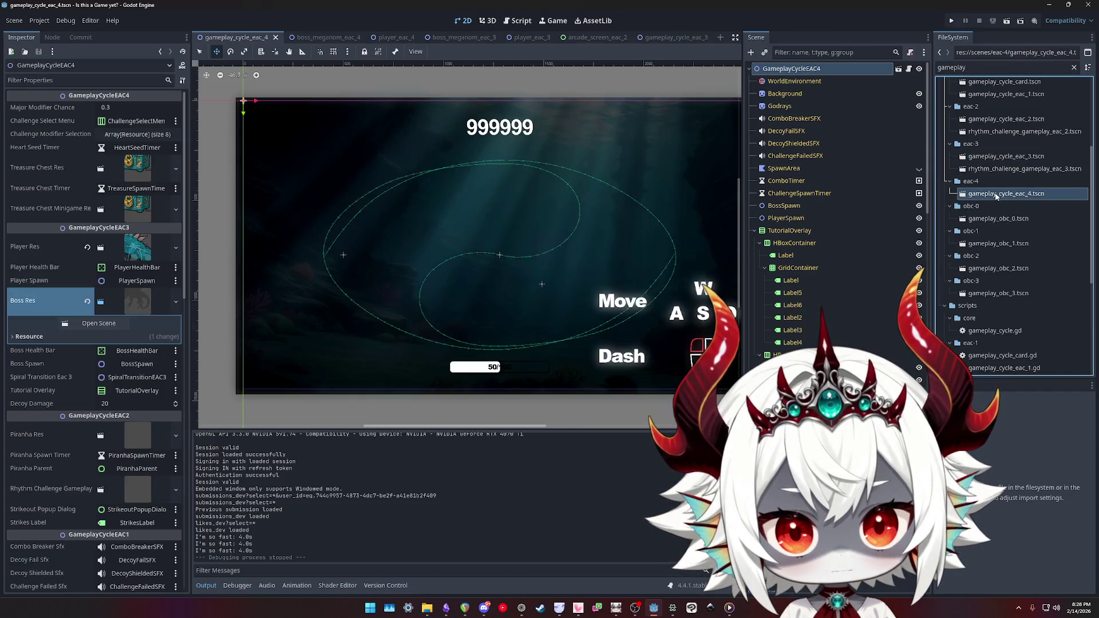
double_click(1006, 156)
scroll(917, 172, "down", 5)
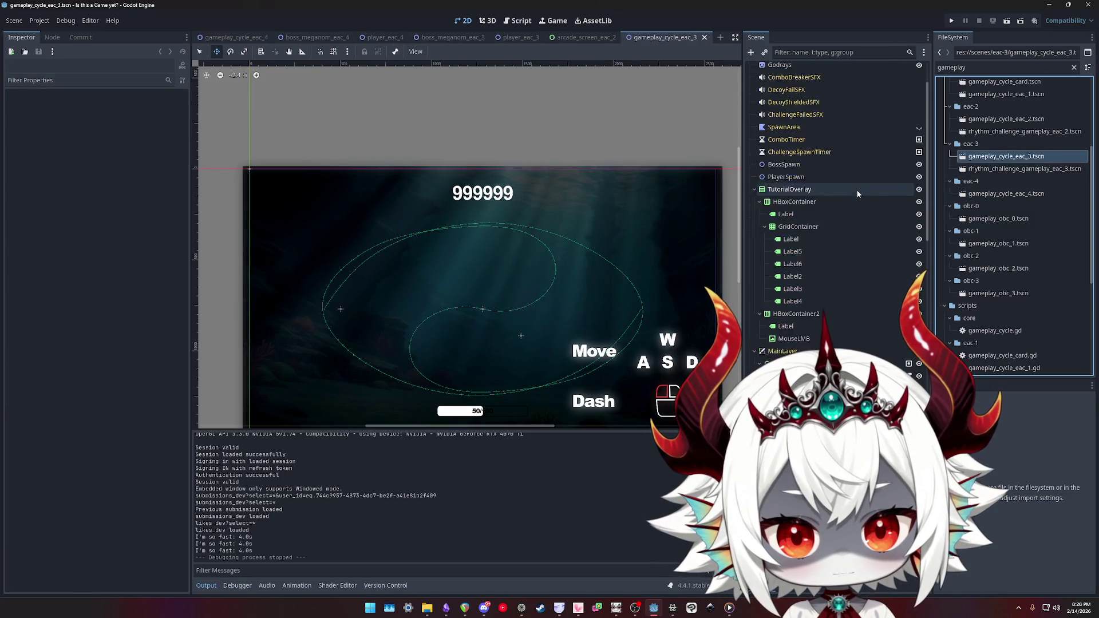
double_click(985, 196)
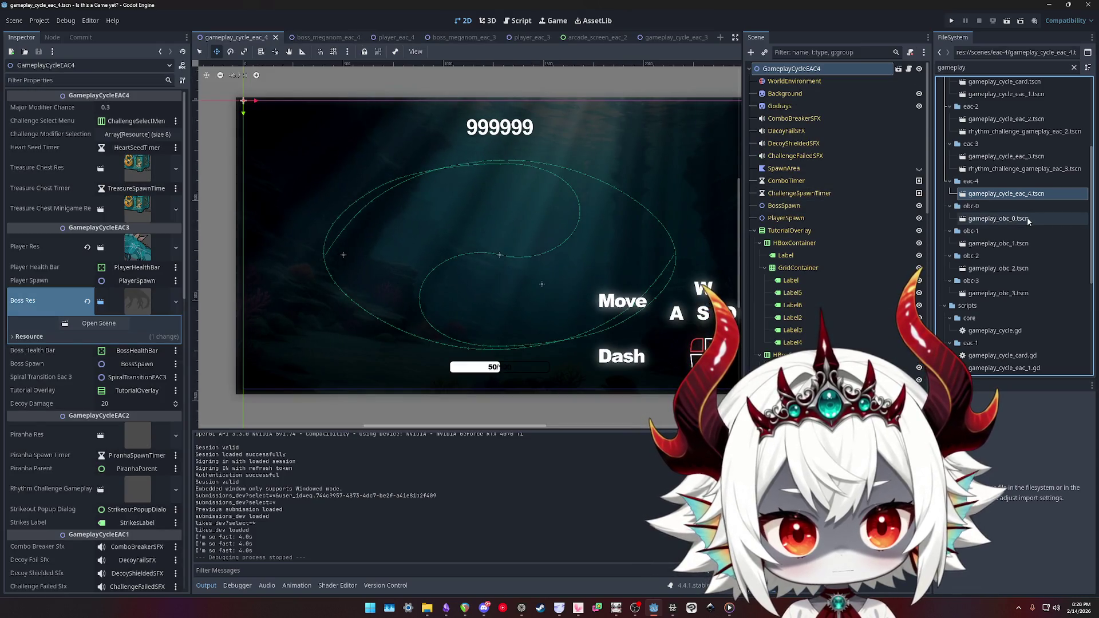
scroll(1026, 218, "down", 6)
double_click(973, 67)
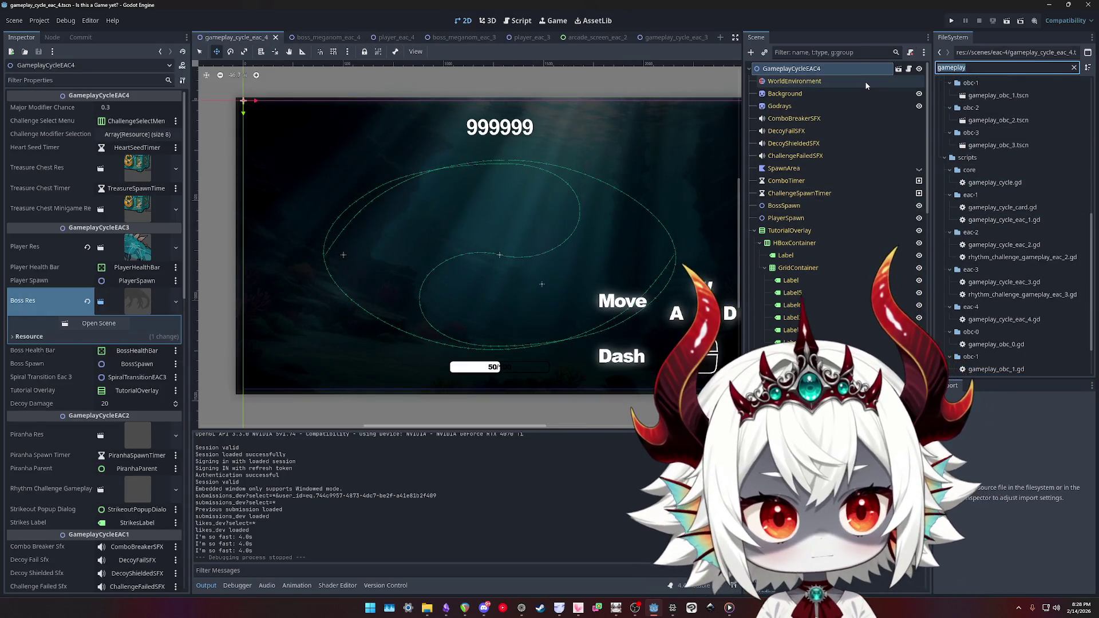
type("eac_4")
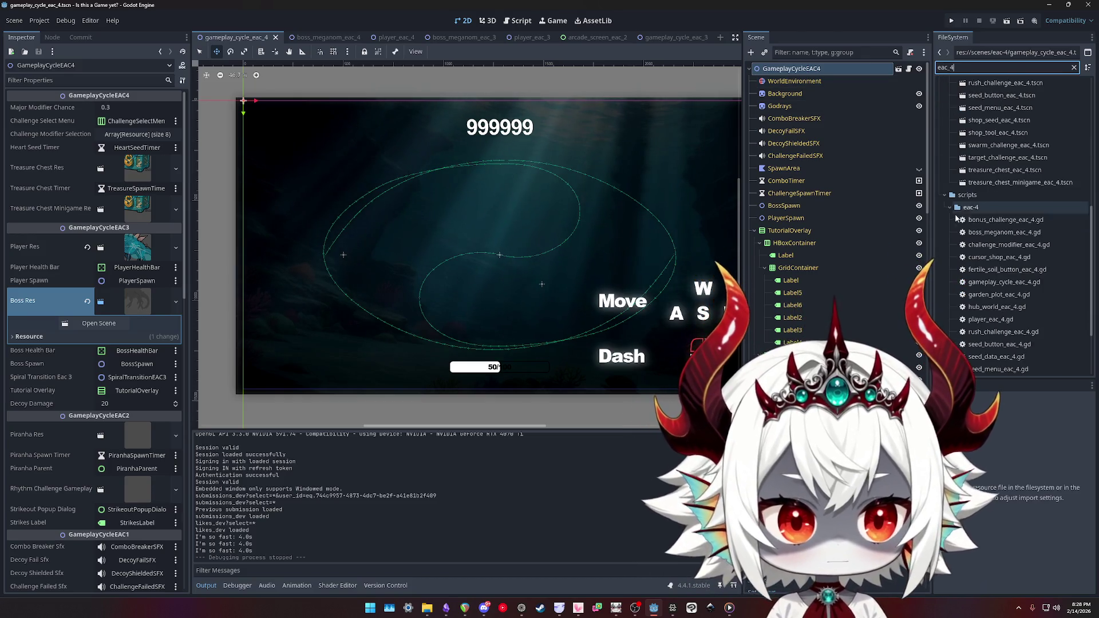
scroll(984, 223, "down", 3)
scroll(1022, 233, "down", 1)
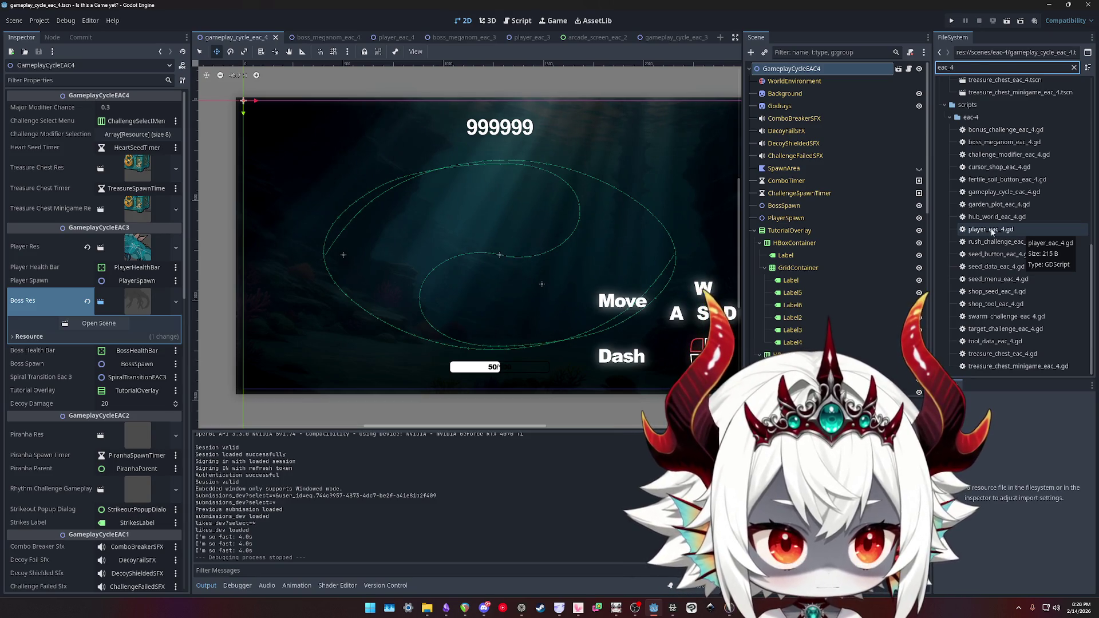
scroll(987, 226, "up", 2)
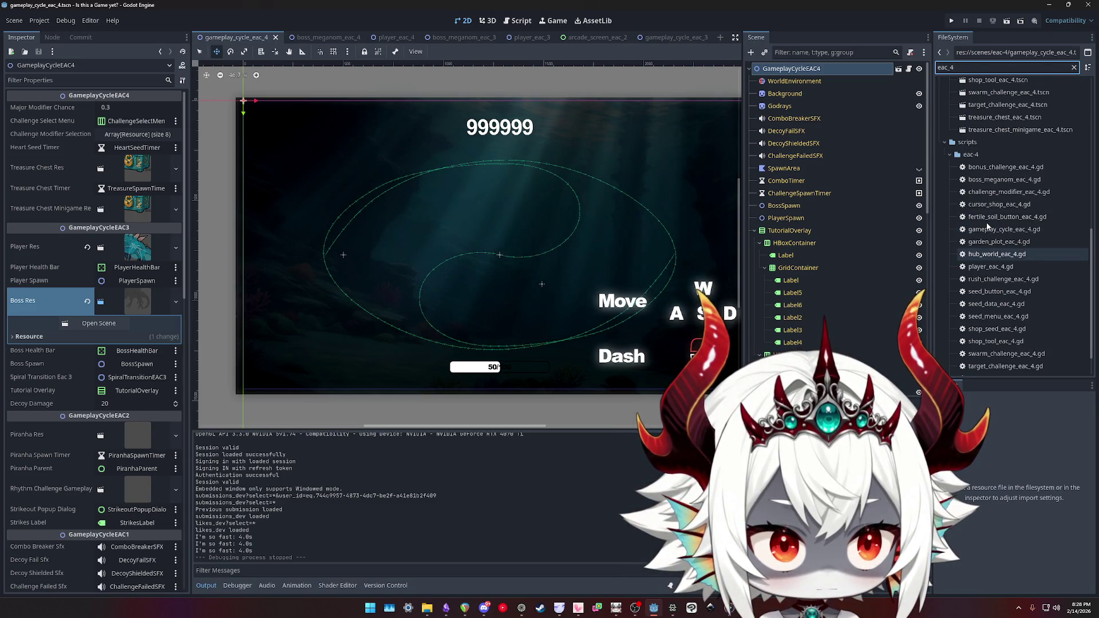
scroll(987, 223, "up", 6)
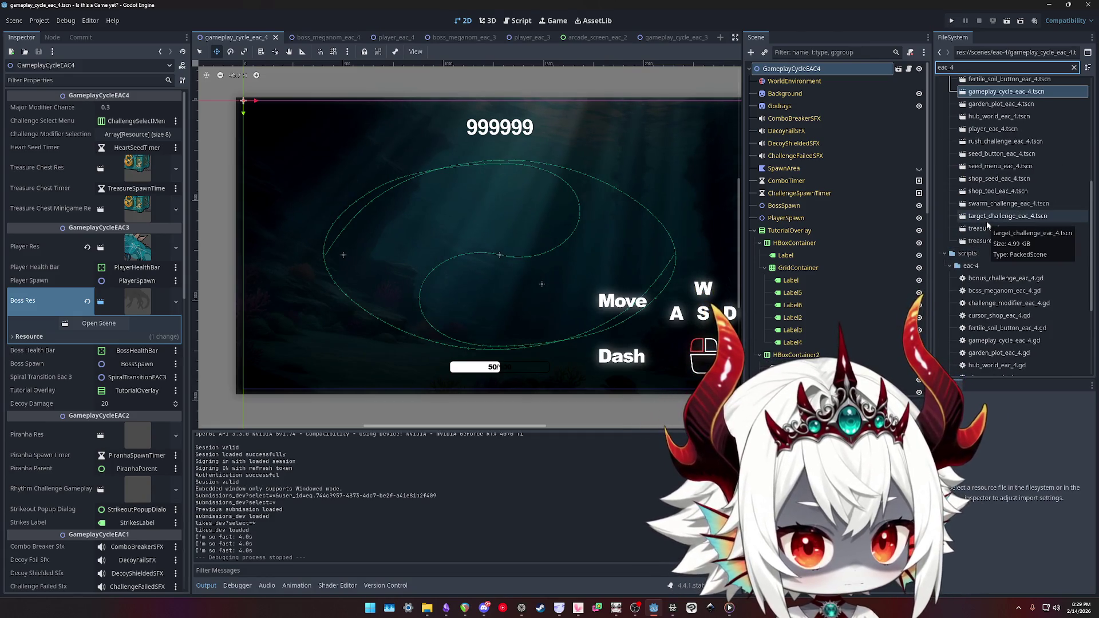
scroll(988, 220, "up", 2)
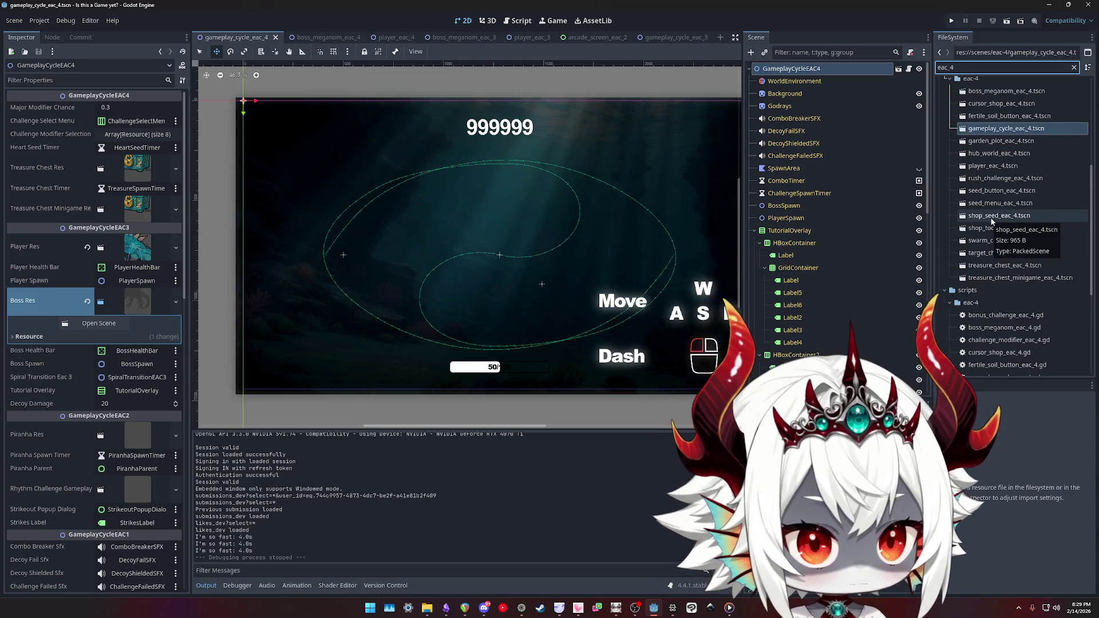
scroll(992, 222, "up", 2)
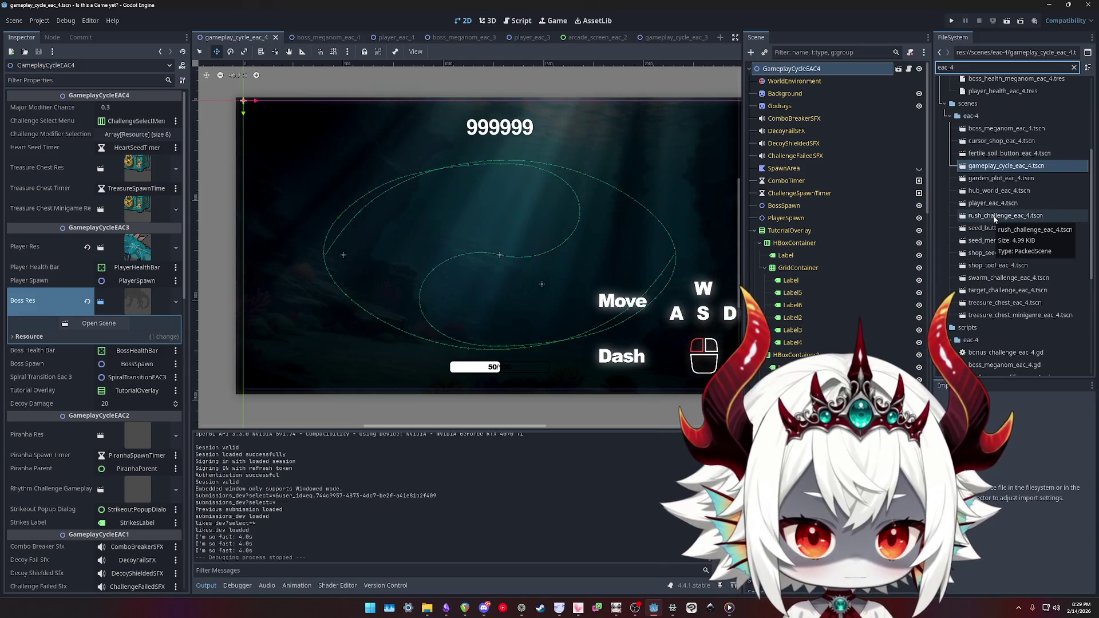
scroll(994, 218, "up", 8)
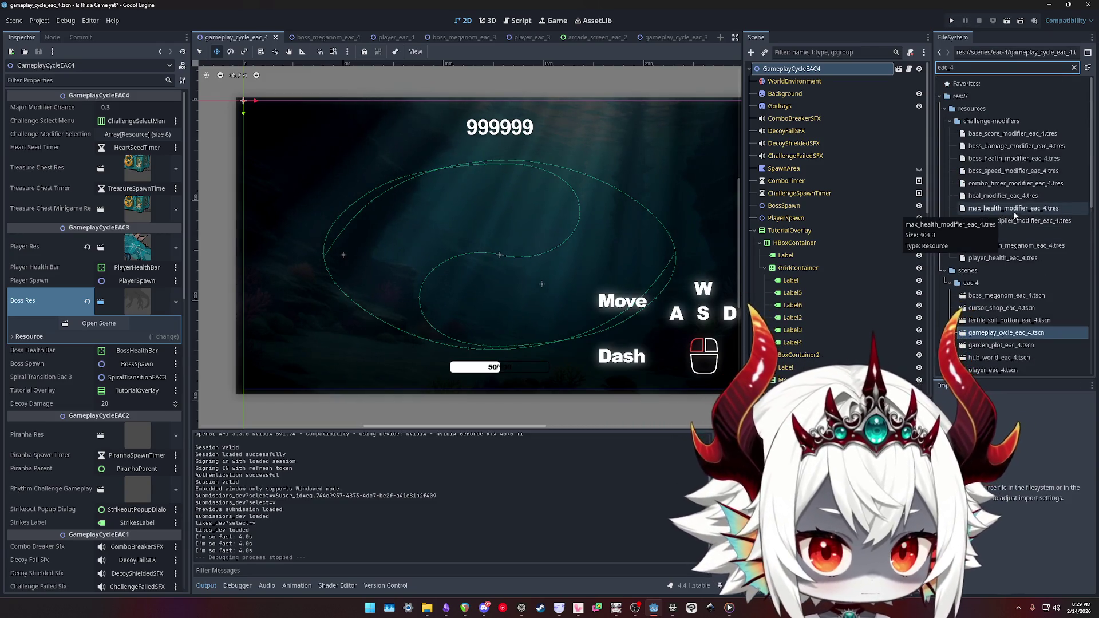
scroll(1016, 214, "down", 12)
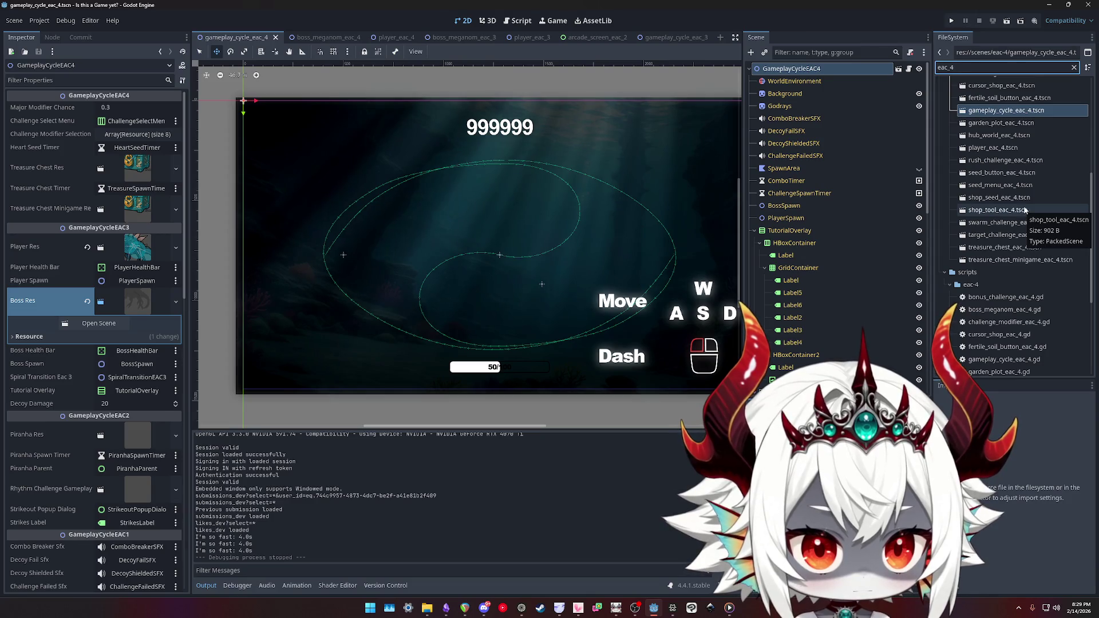
scroll(1024, 212, "down", 2)
scroll(1007, 184, "up", 2)
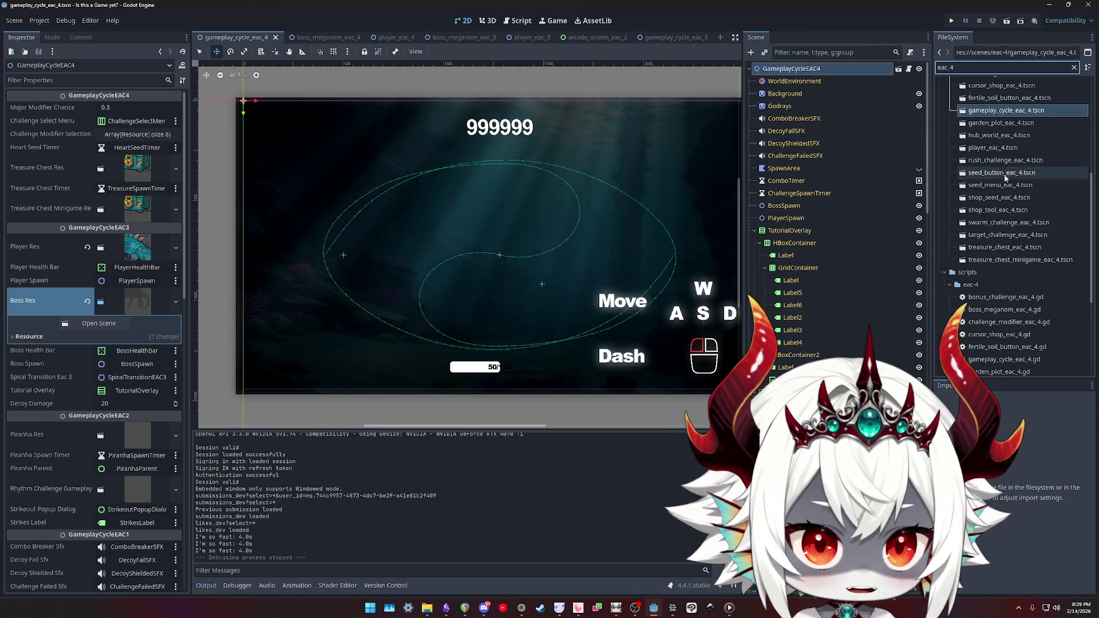
- Open hub_world_eac_4.tscn, then open its ArcadeScreenEAC2 child scene for editing
double_click(995, 136)
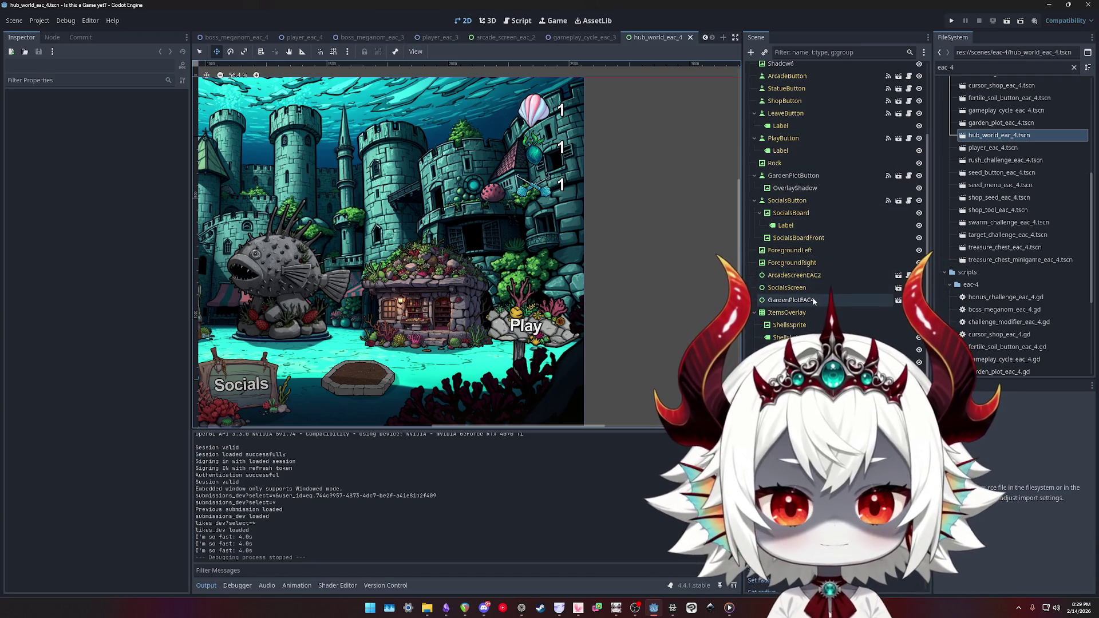
left_click(819, 276)
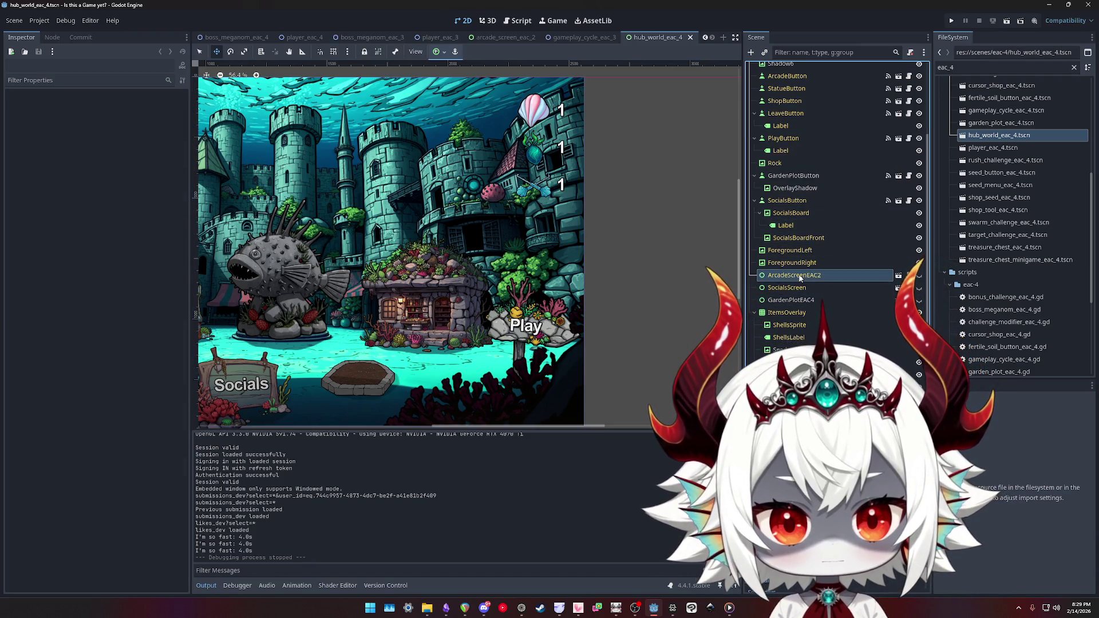
left_click(897, 277)
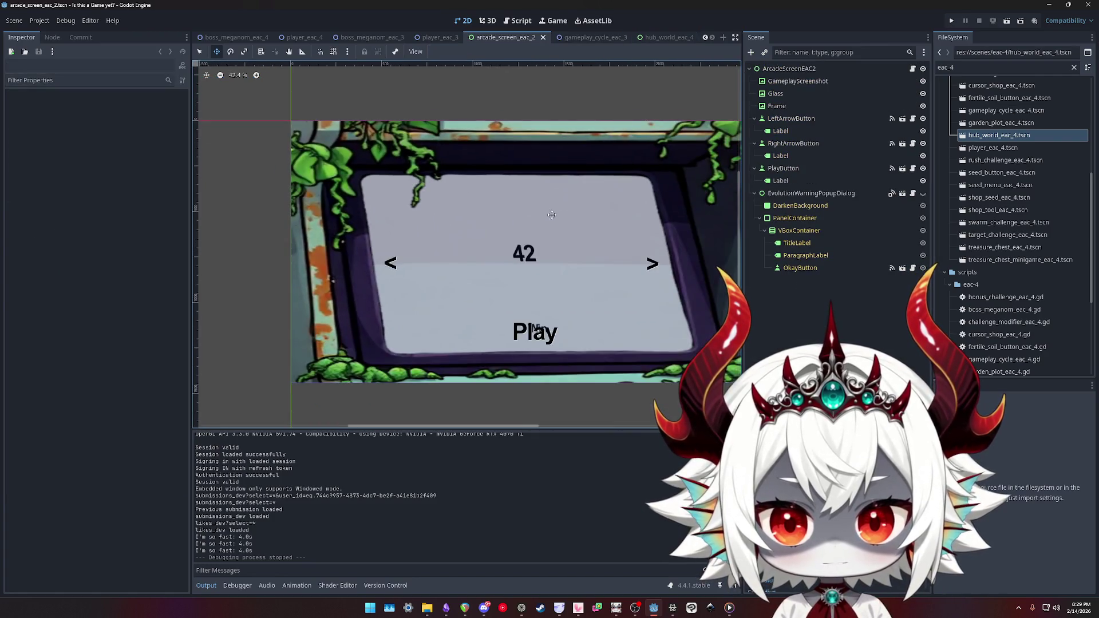
- Inspect the EvolutionWarningPopupDialog, GameplayScreenshot, Left/Right arrow buttons, DarkenBackground and PanelContainer nodes
left_click(788, 195)
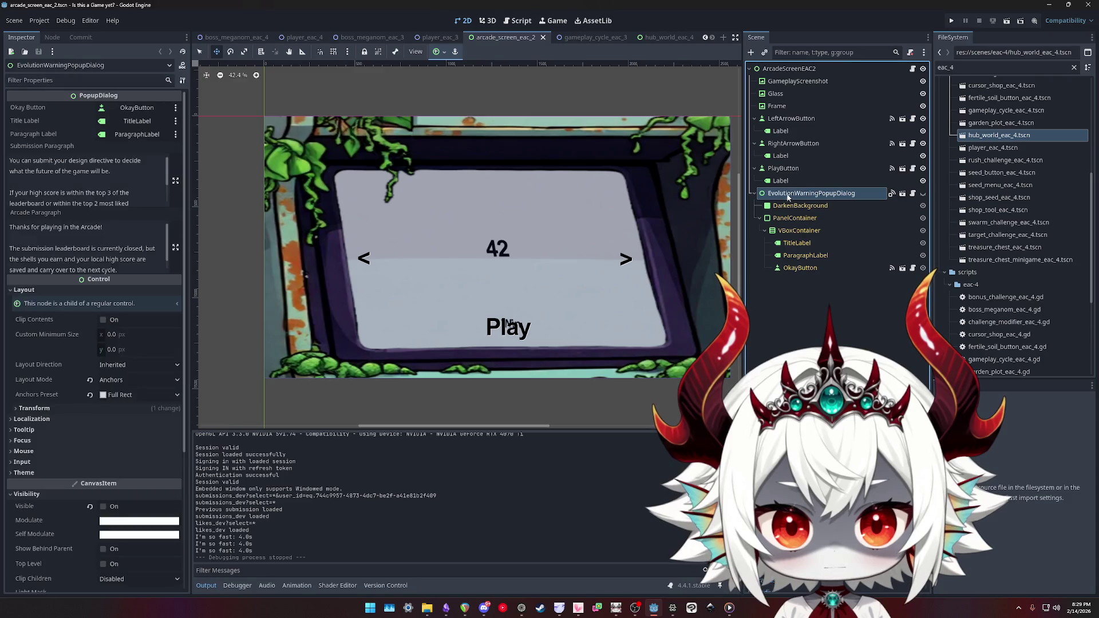
left_click(793, 82)
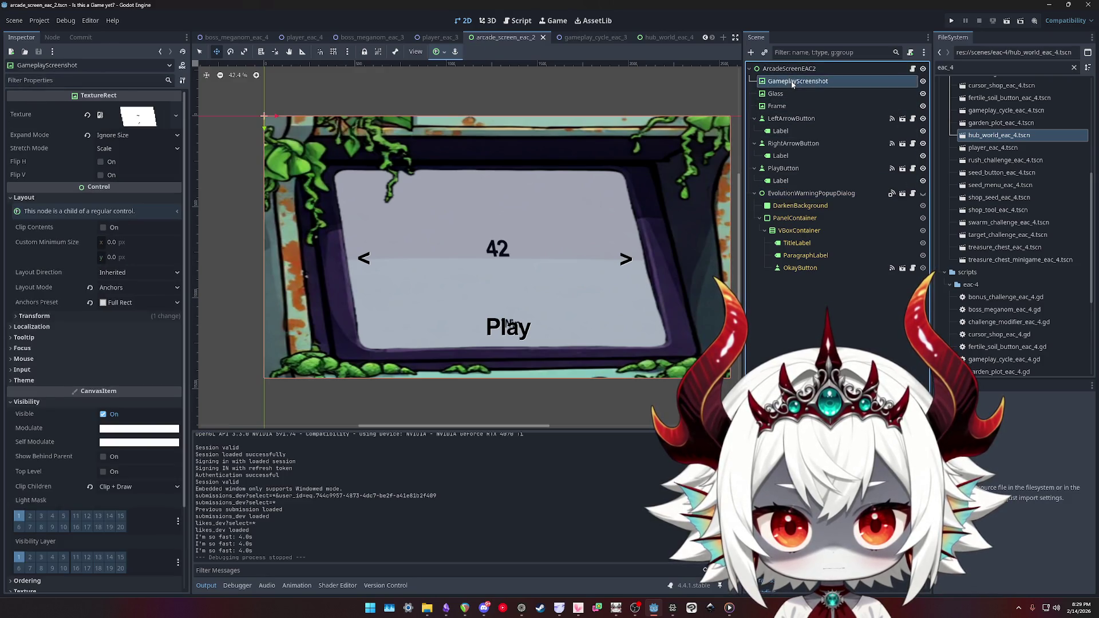
left_click(792, 119)
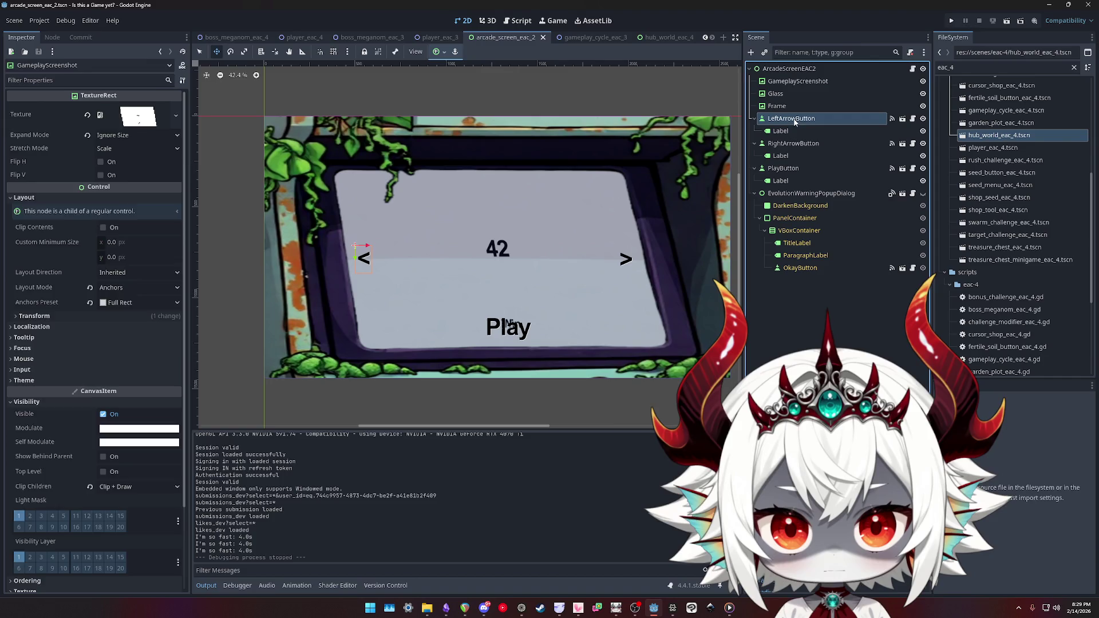
left_click(798, 144)
left_click(800, 205)
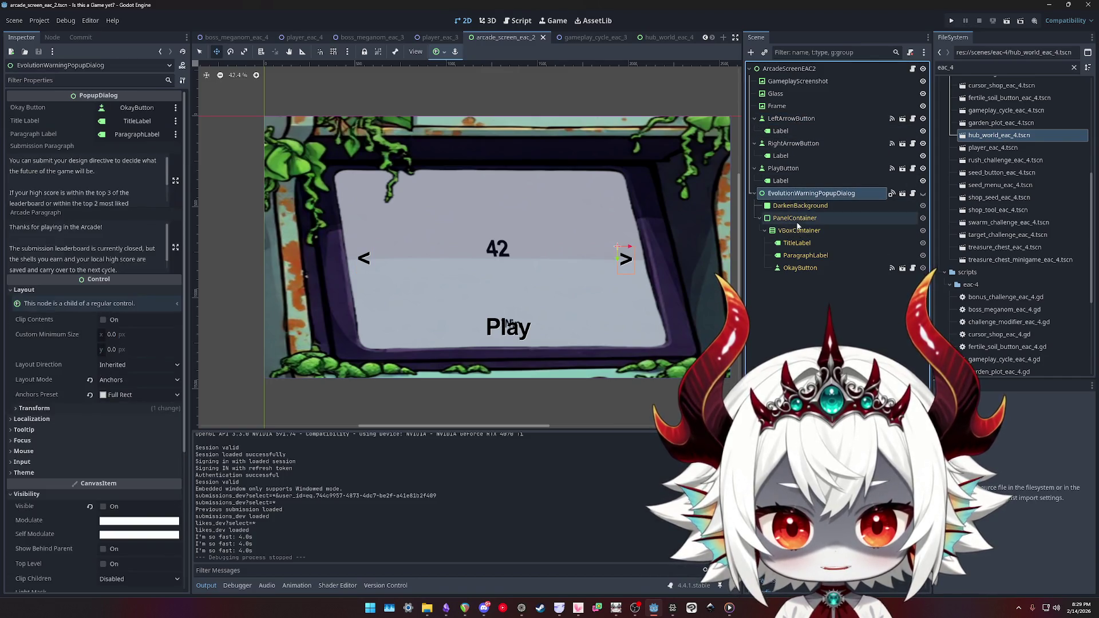
left_click(795, 218)
- Open the arcade_screen_eac_2.gd script and read through its code
left_click(912, 68)
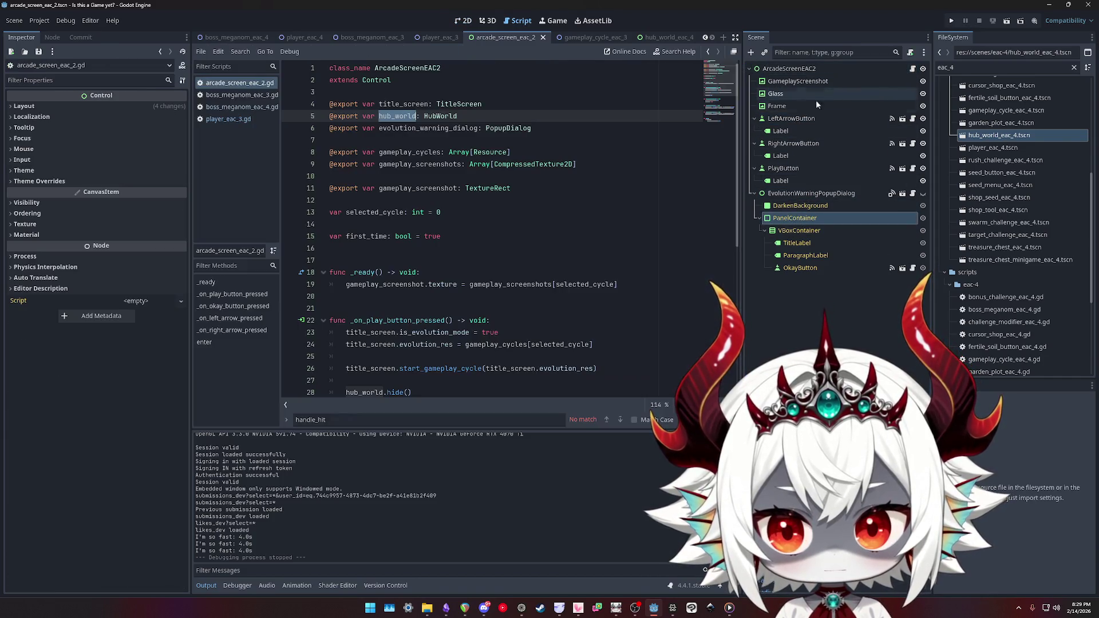
scroll(432, 236, "down", 2)
scroll(432, 236, "down", 2)
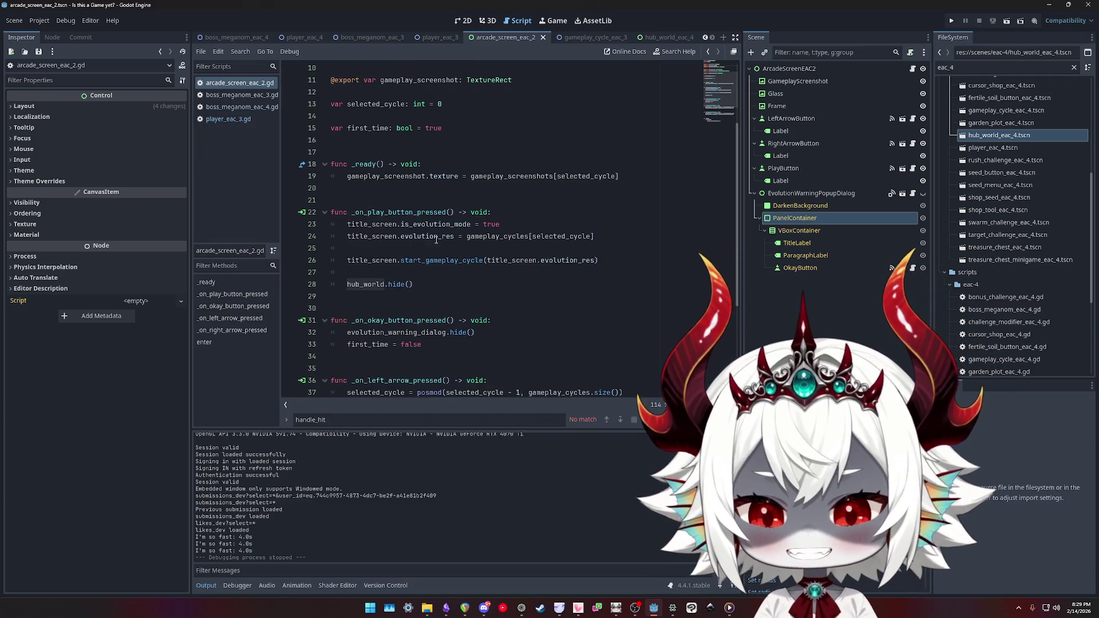
scroll(436, 240, "down", 4)
scroll(445, 242, "up", 3)
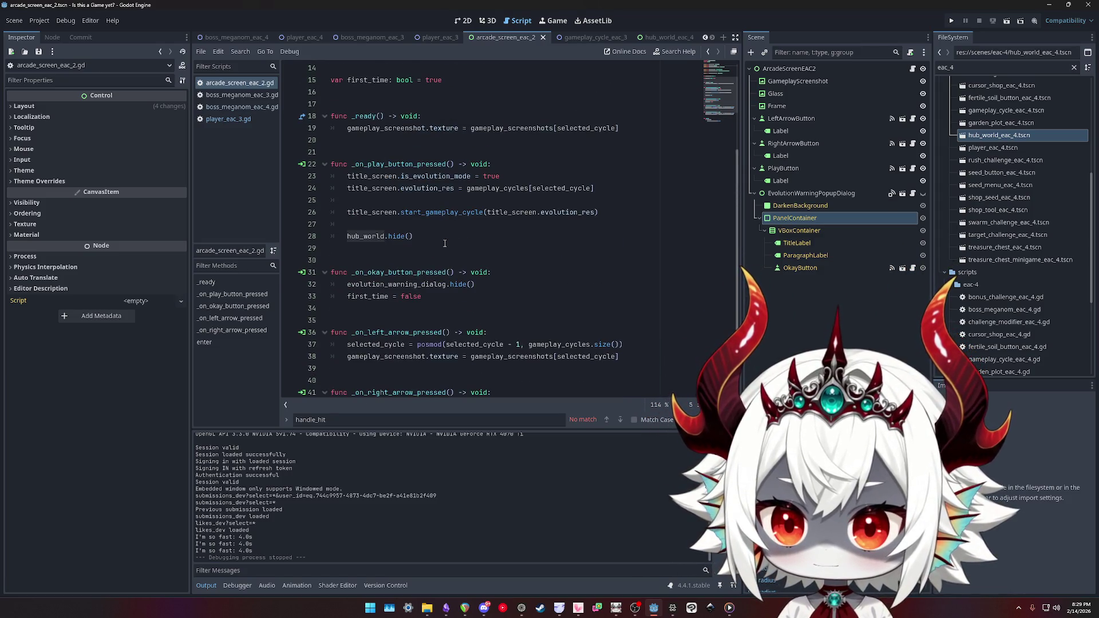
scroll(445, 243, "up", 1)
scroll(445, 243, "up", 1)
- Expand the root's seven-entry Gameplay Cycles and Gameplay Screenshots arrays in the Inspector
left_click(788, 68)
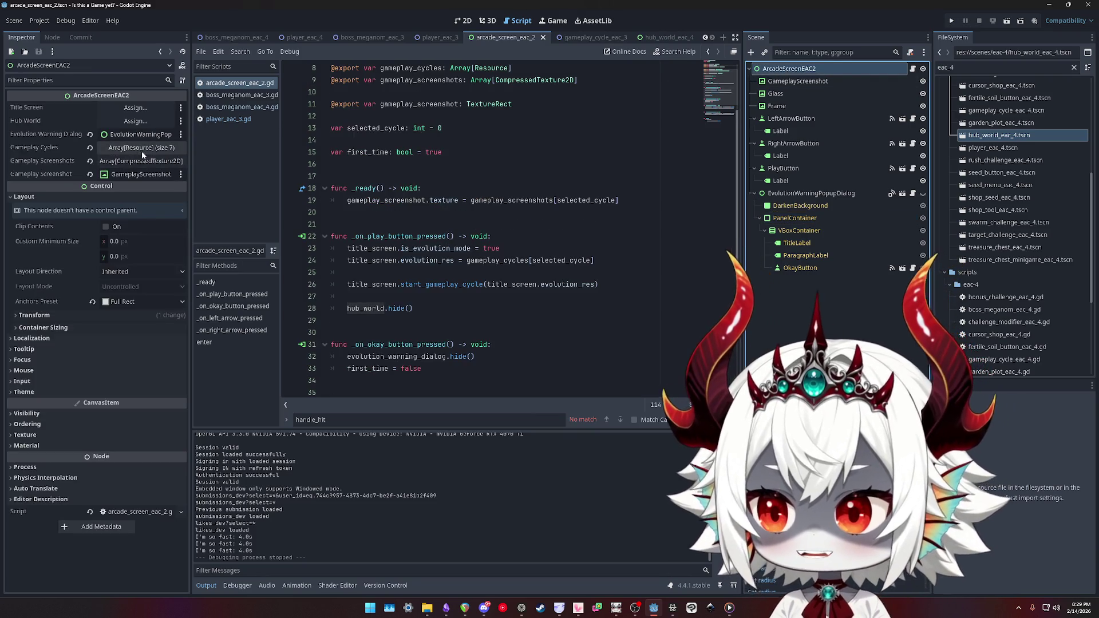
left_click(141, 147)
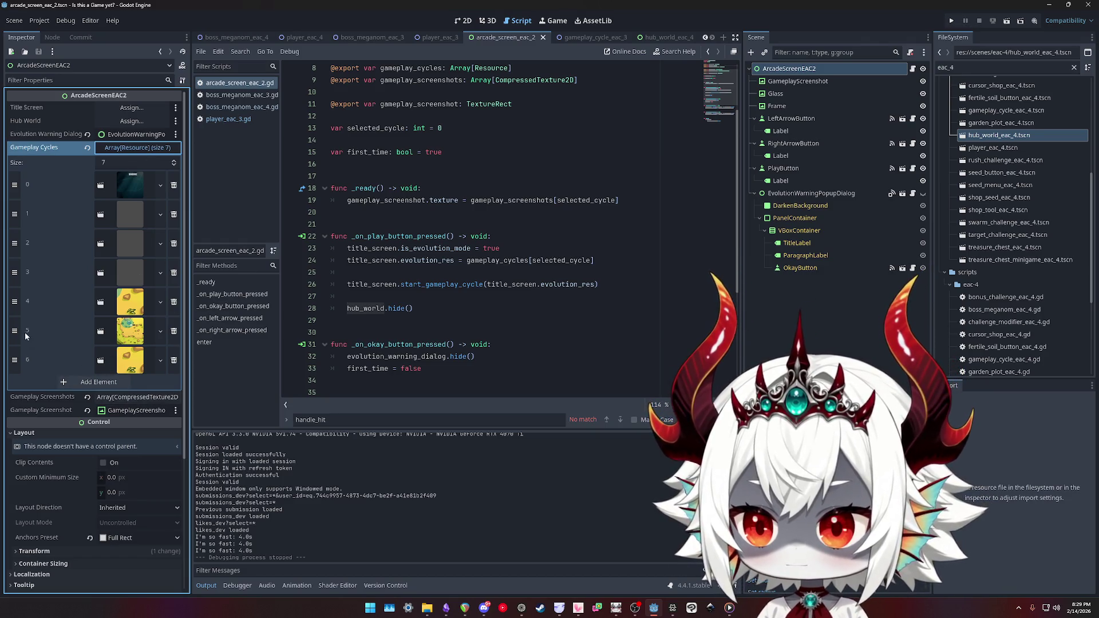
left_click(131, 398)
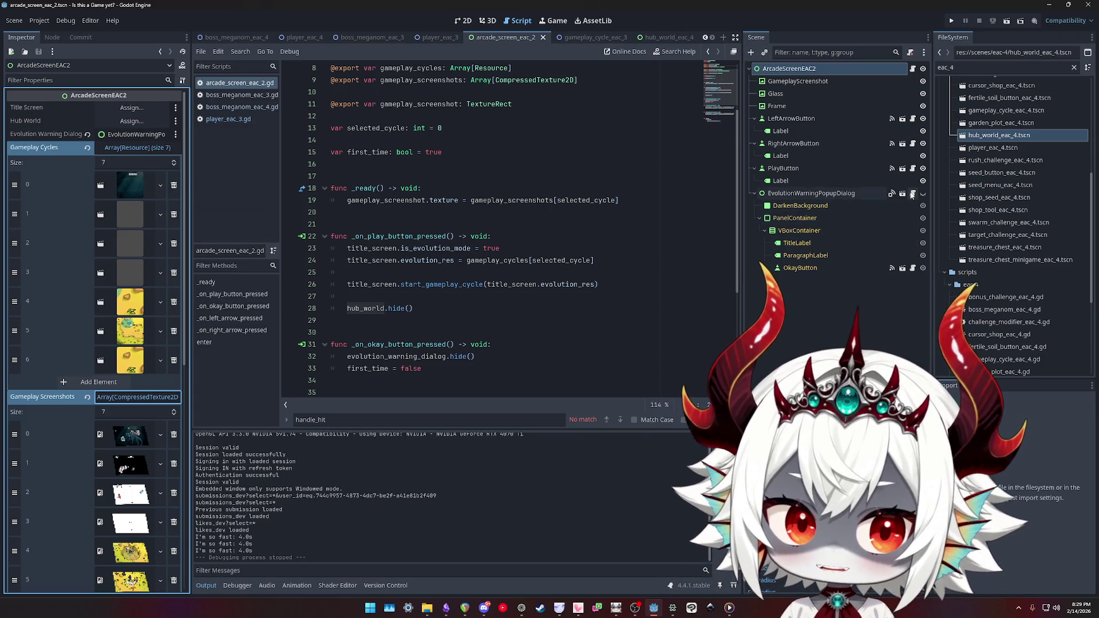
- Close arcade_screen_eac_2 and view the boss_meganom_eac_4 scene in the 2D view
left_click(542, 38)
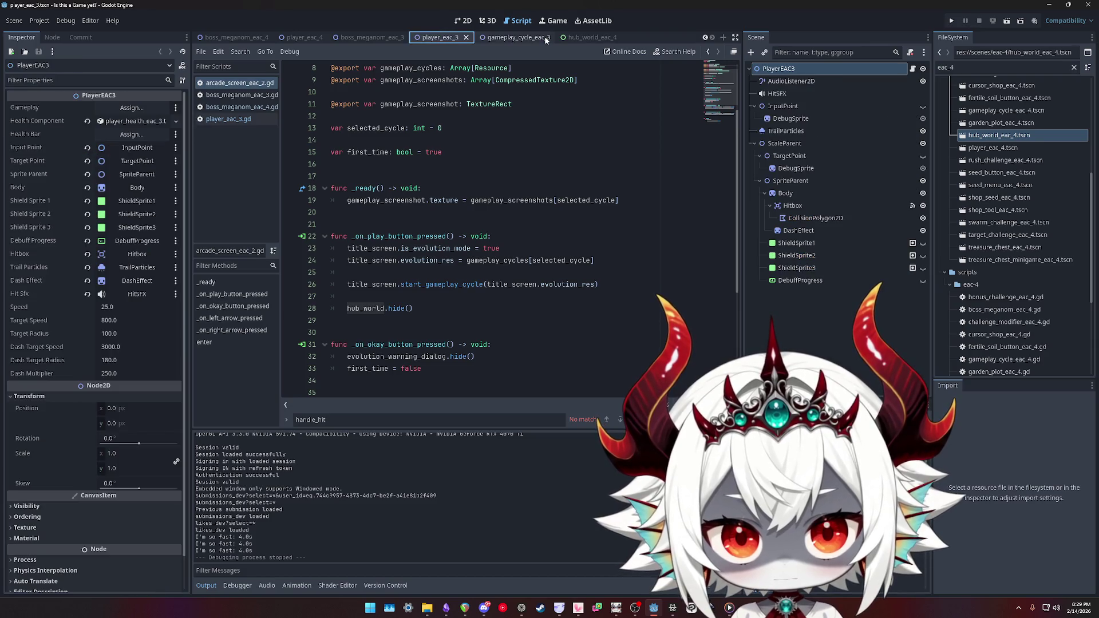
left_click(463, 21)
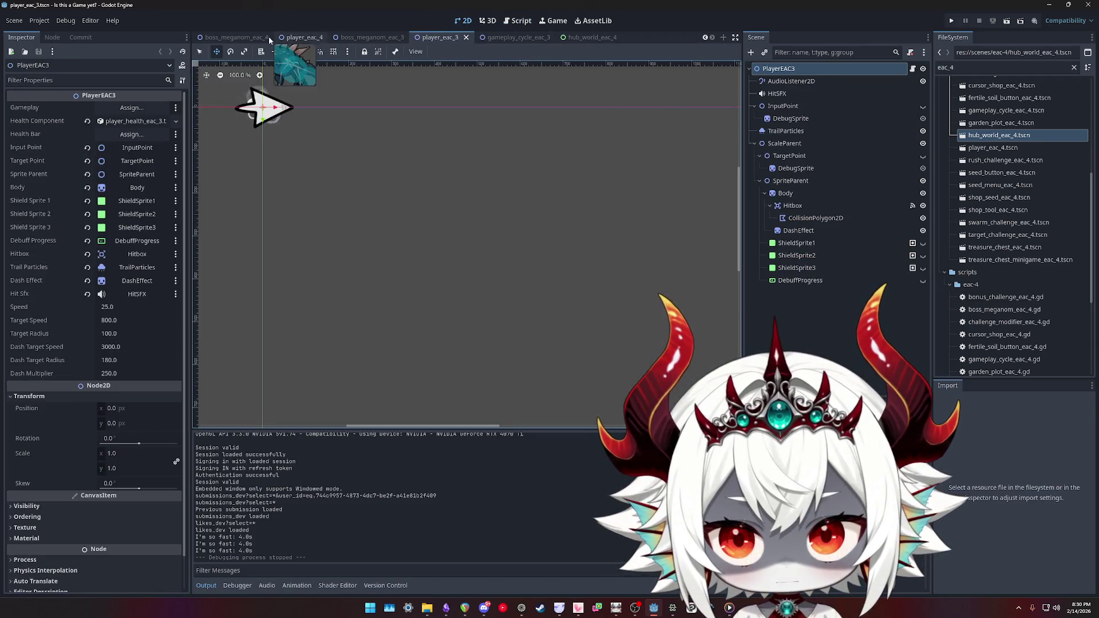
left_click(250, 37)
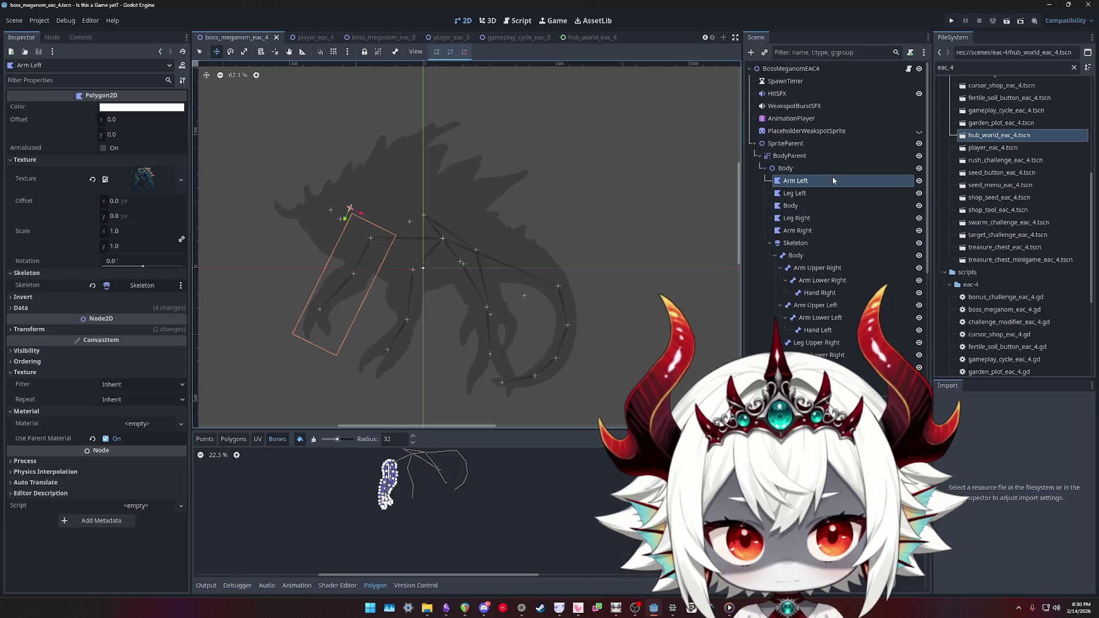
scroll(832, 176, "down", 5)
scroll(837, 187, "up", 5)
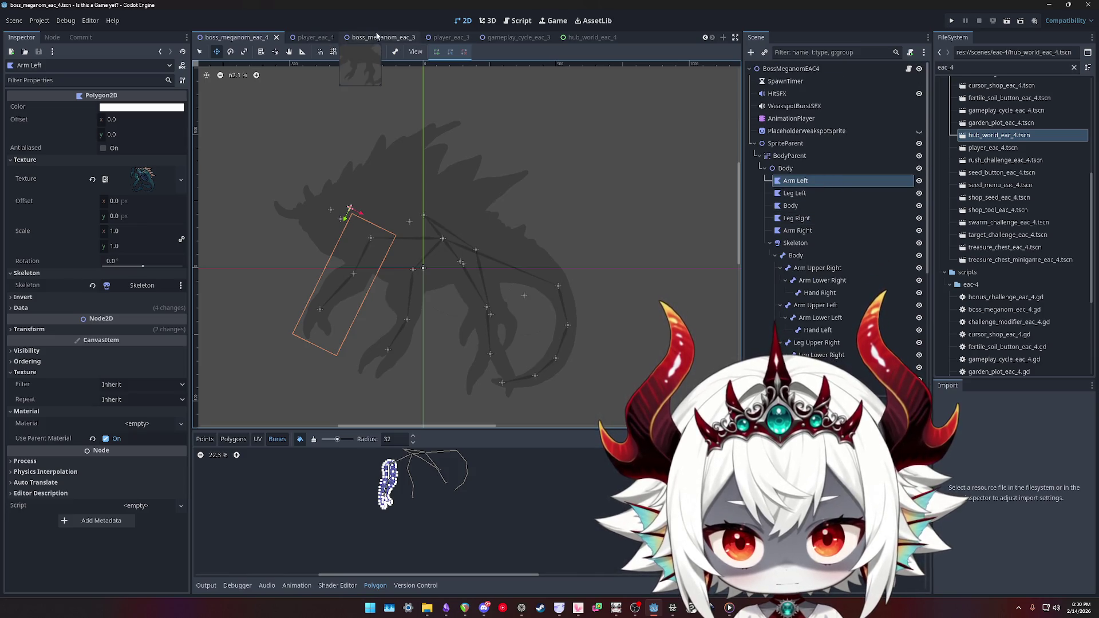
- Close the boss_meganom_eac_3, player_eac_3, gameplay_cycle_eac_3 and hub_world_eac_4 tabs
left_click(378, 37)
middle_click(437, 39)
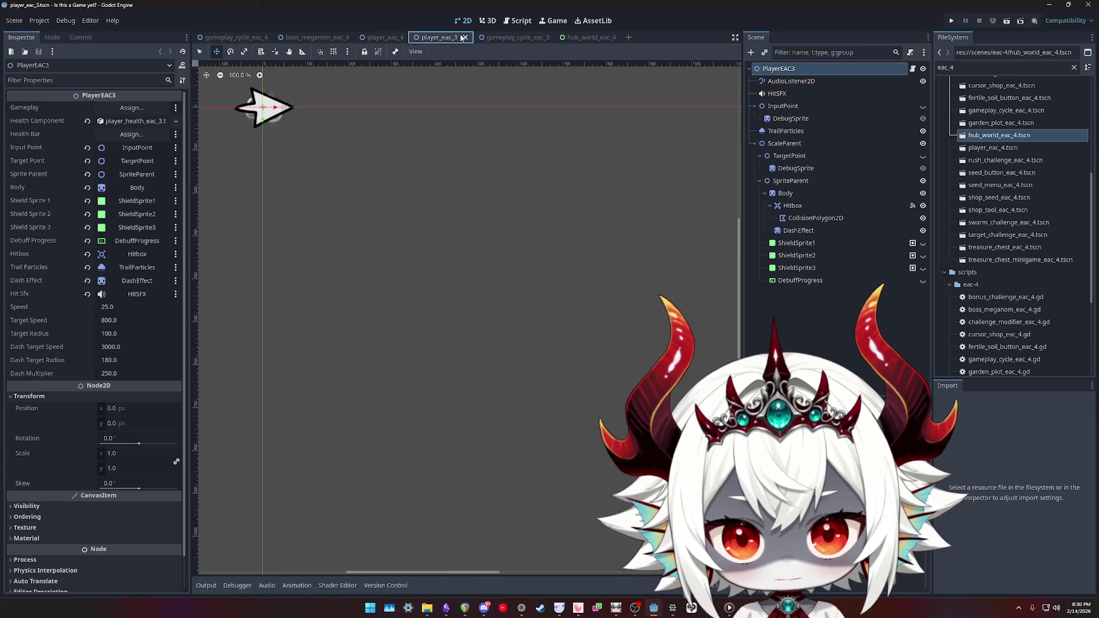
left_click(494, 39)
left_click(494, 38)
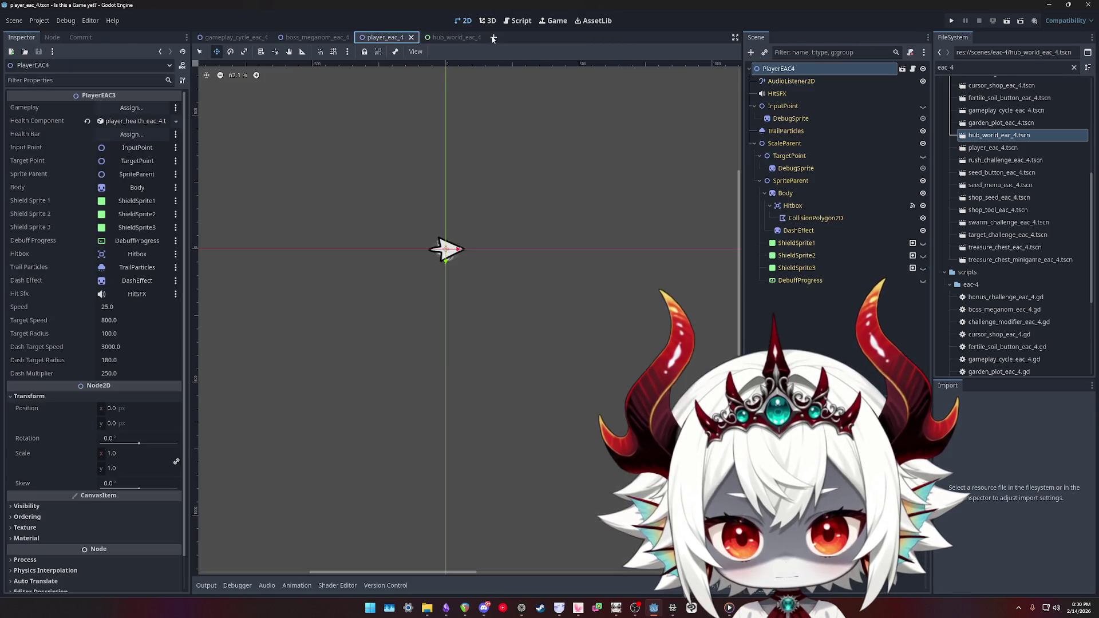
left_click(476, 39)
left_click(477, 38)
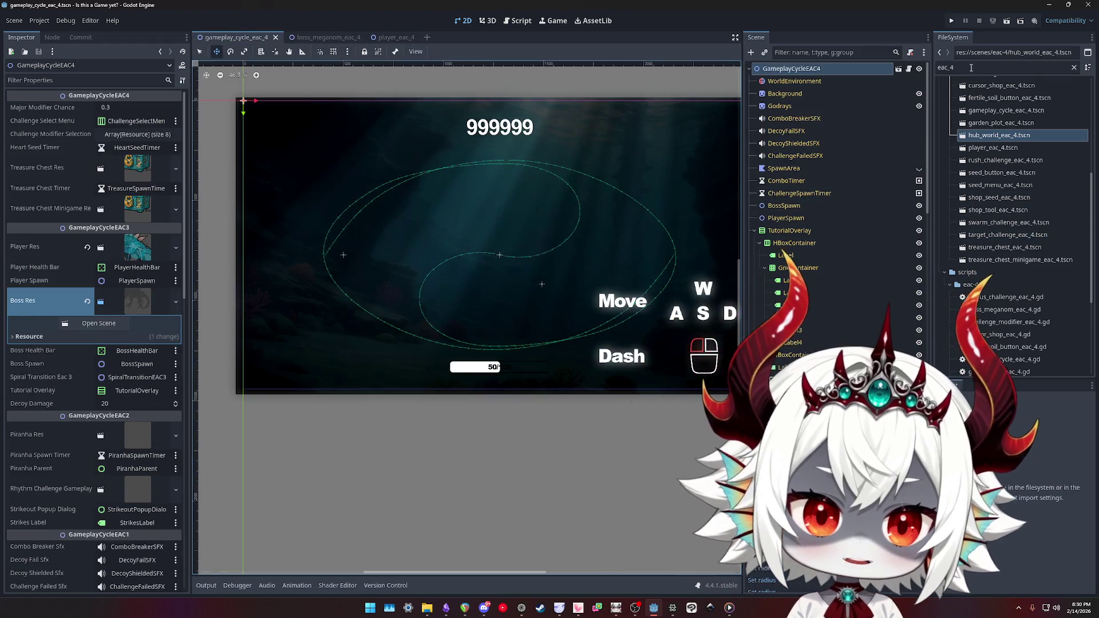
- Save the gameplay scene and add a player_eac_4 instance under its root
type("pla")
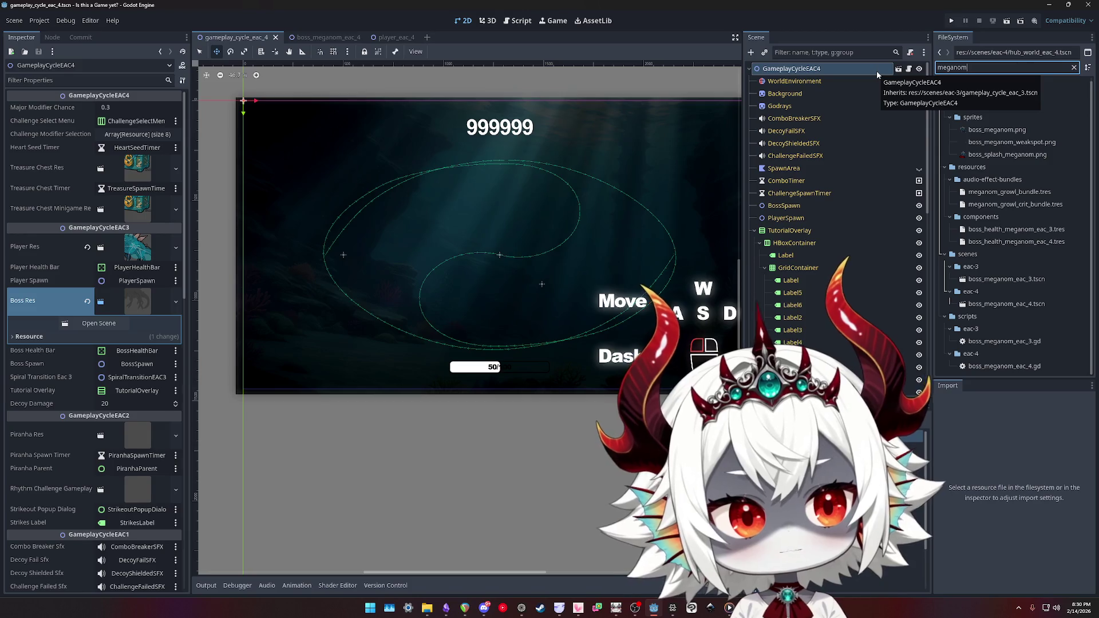
type("yer")
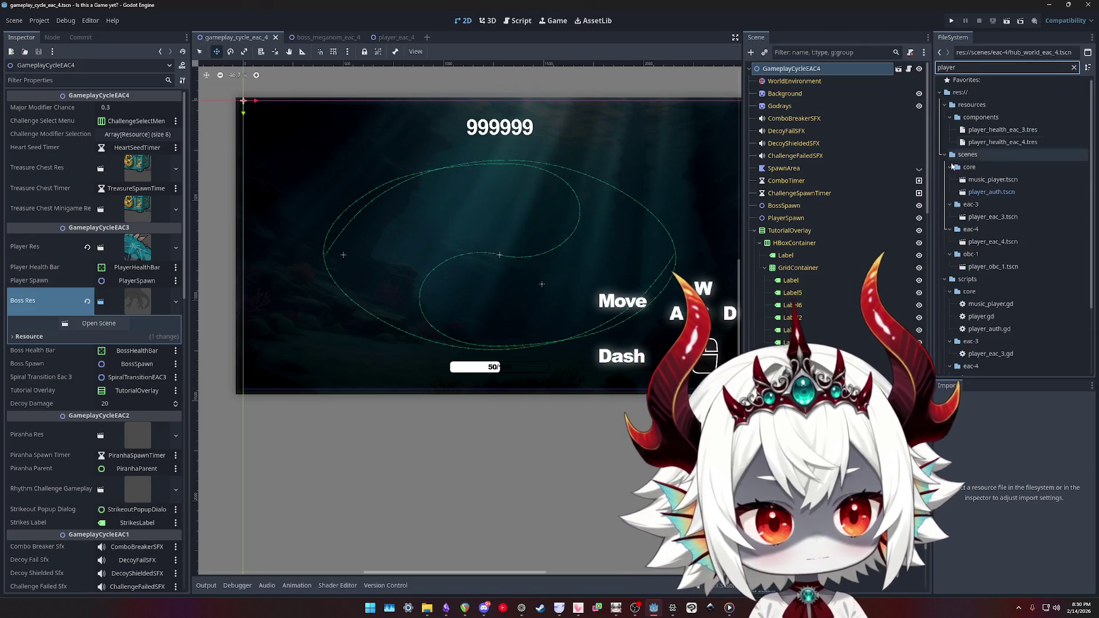
mouse_move(1003, 241)
left_mouse_down()
mouse_move(859, 114)
mouse_move(786, 71)
left_mouse_up()
type("me")
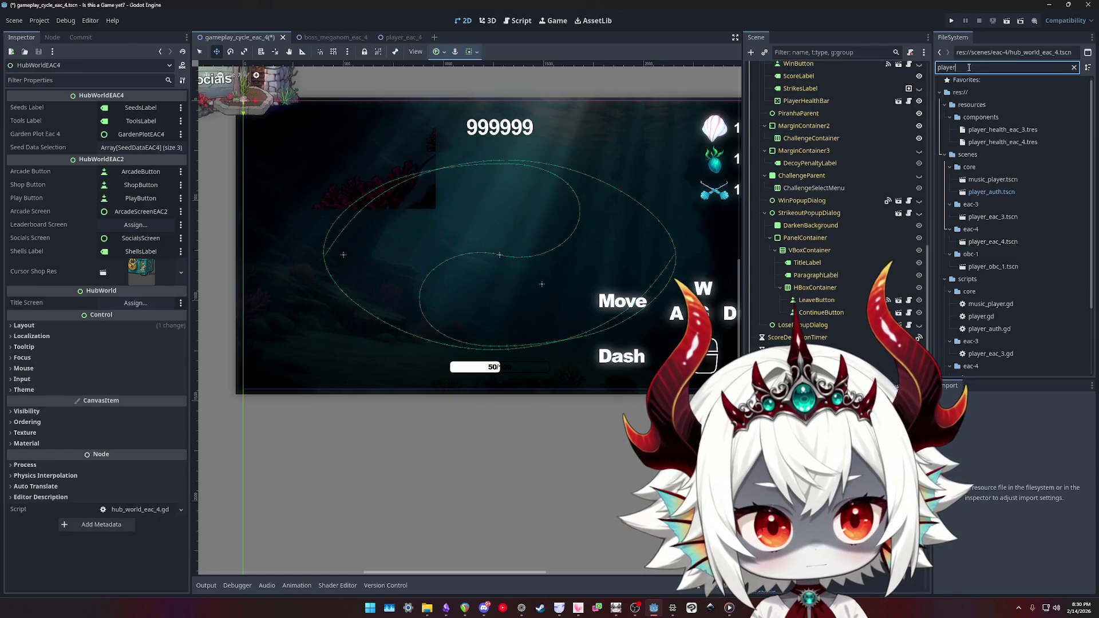
type("ganom")
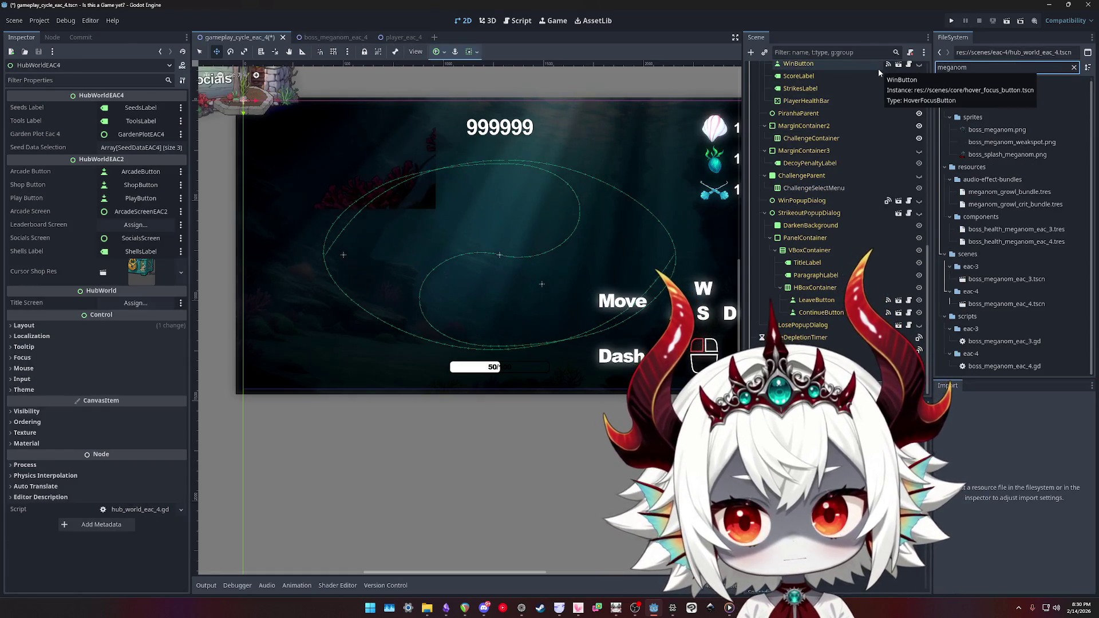
scroll(804, 166, "up", 5)
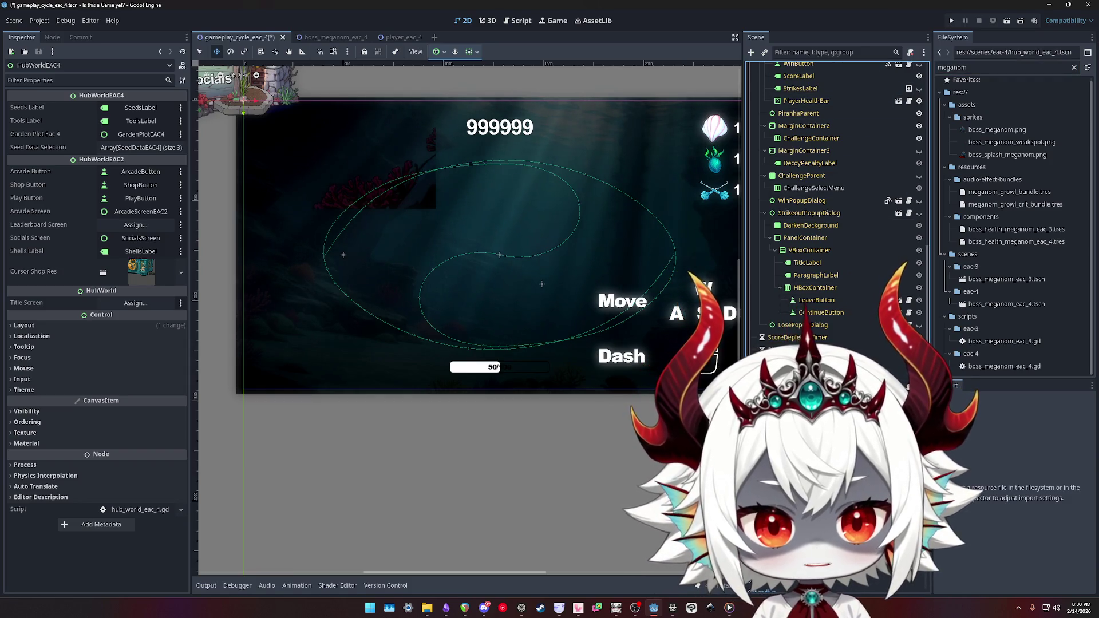
key("ctrl+s")
scroll(800, 173, "down", 5)
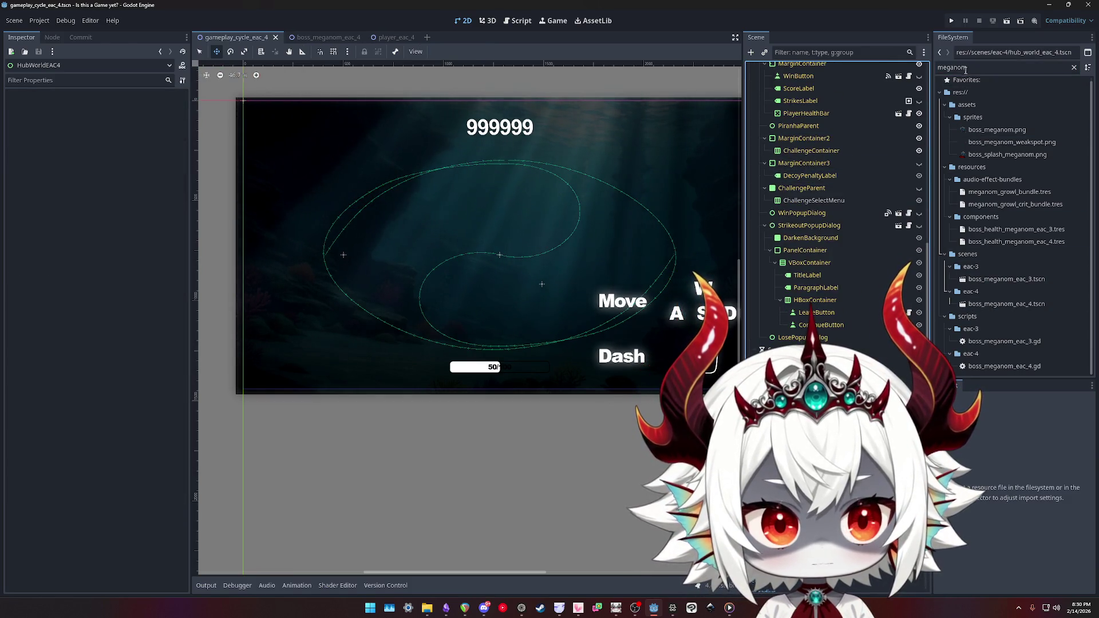
key("ctrl+a")
type("player")
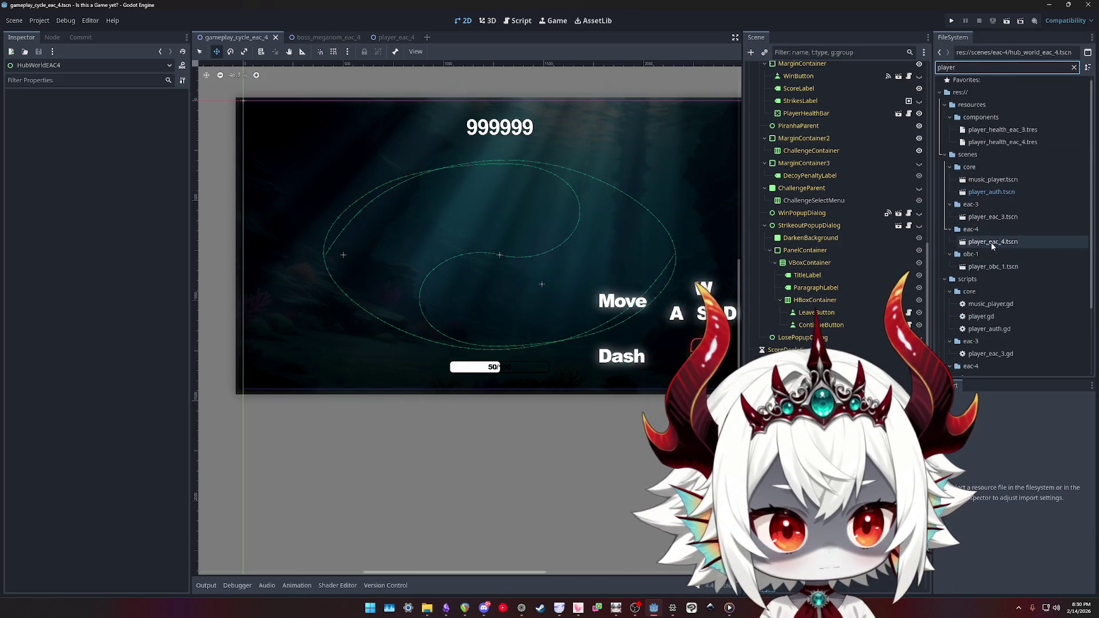
left_click_drag(993, 242, 787, 71)
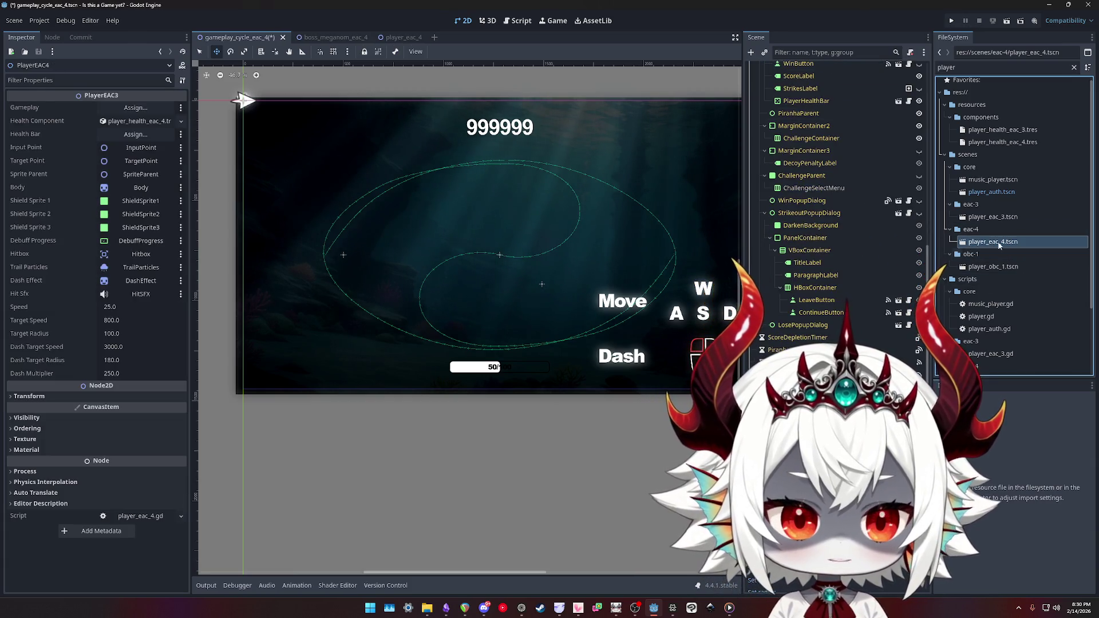
- Filter files for 'meganom' and add a boss_meganom_eac_4 instance to the scene
key("ctrl+f")
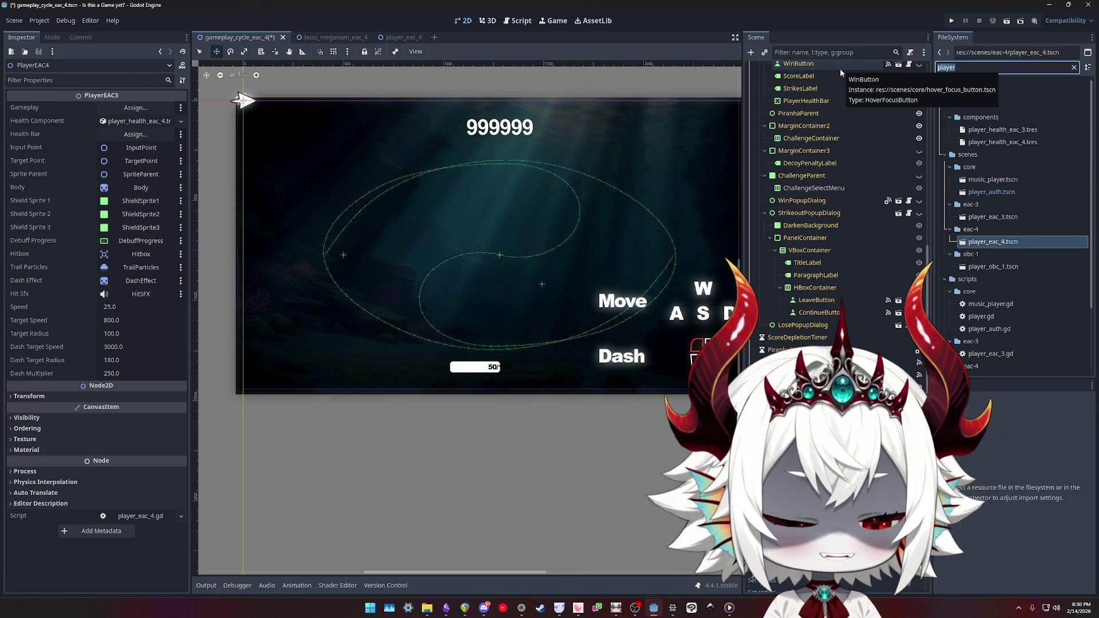
type("meganom")
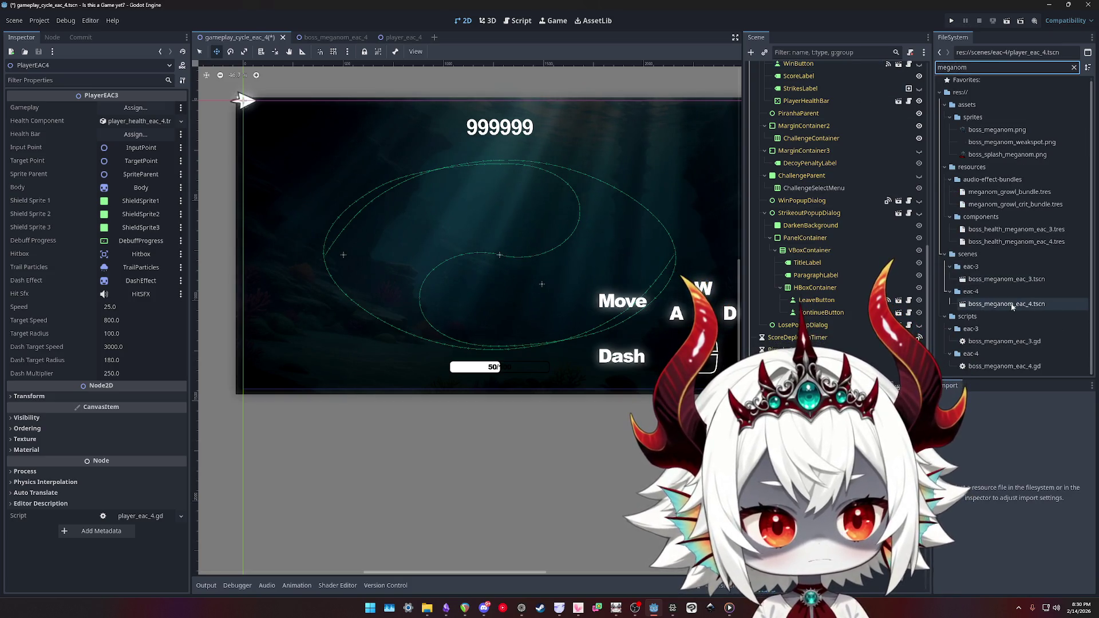
left_click(1028, 308)
mouse_move(985, 307)
left_mouse_down()
mouse_move(830, 100)
mouse_move(788, 72)
left_mouse_up()
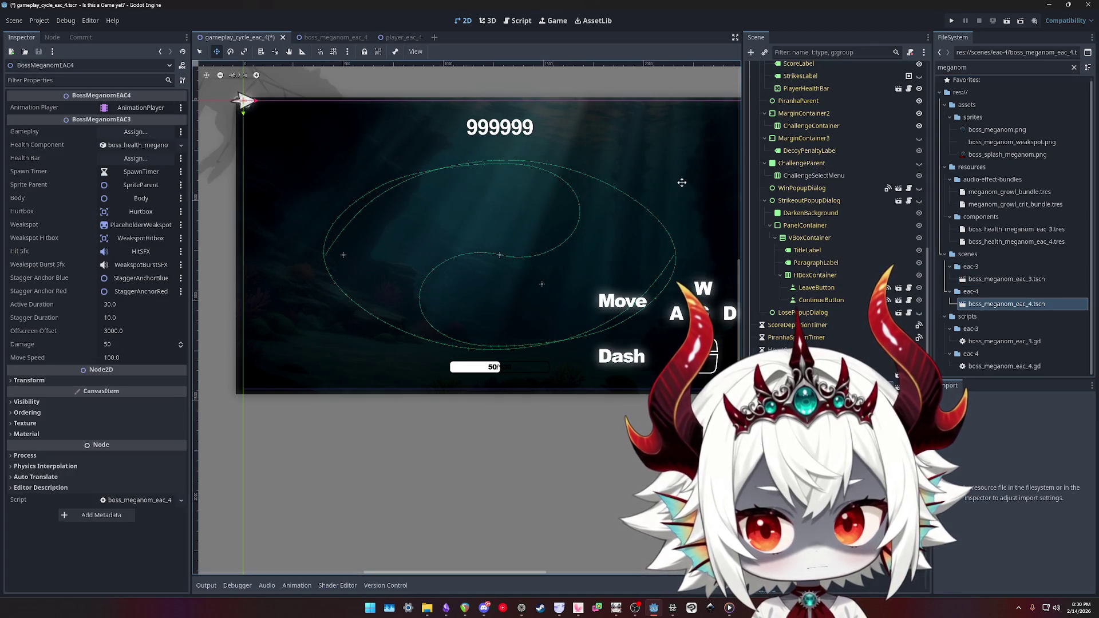
- Set BossMeganomEAC4's Modulate opacity to full so it appears solid black
scroll(457, 218, "up", 5)
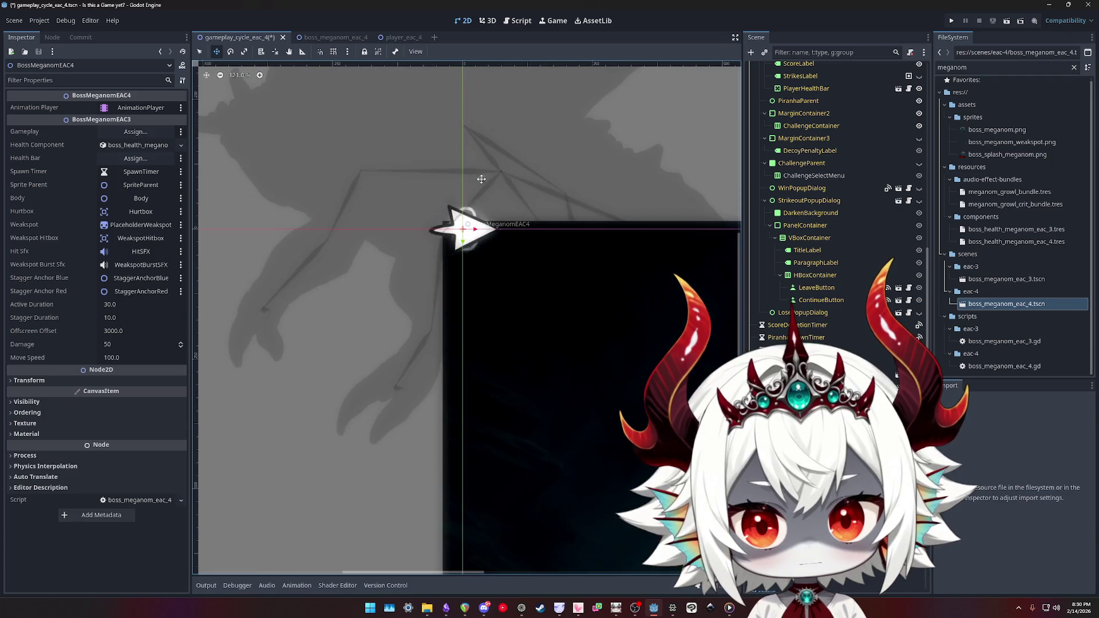
left_click_drag(502, 287, 313, 303)
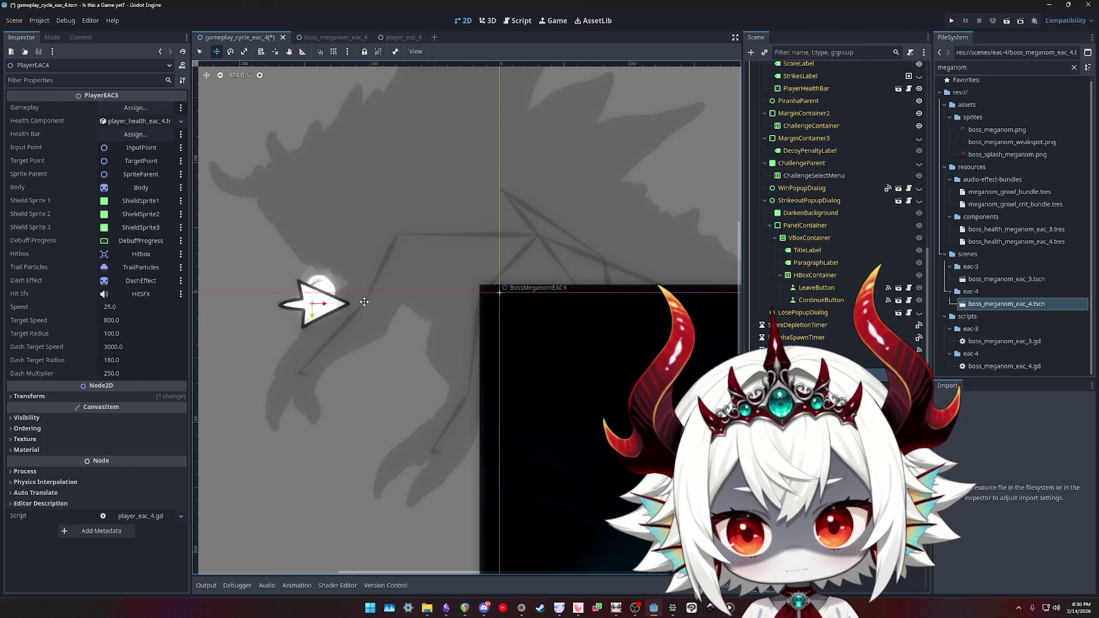
left_click(499, 293)
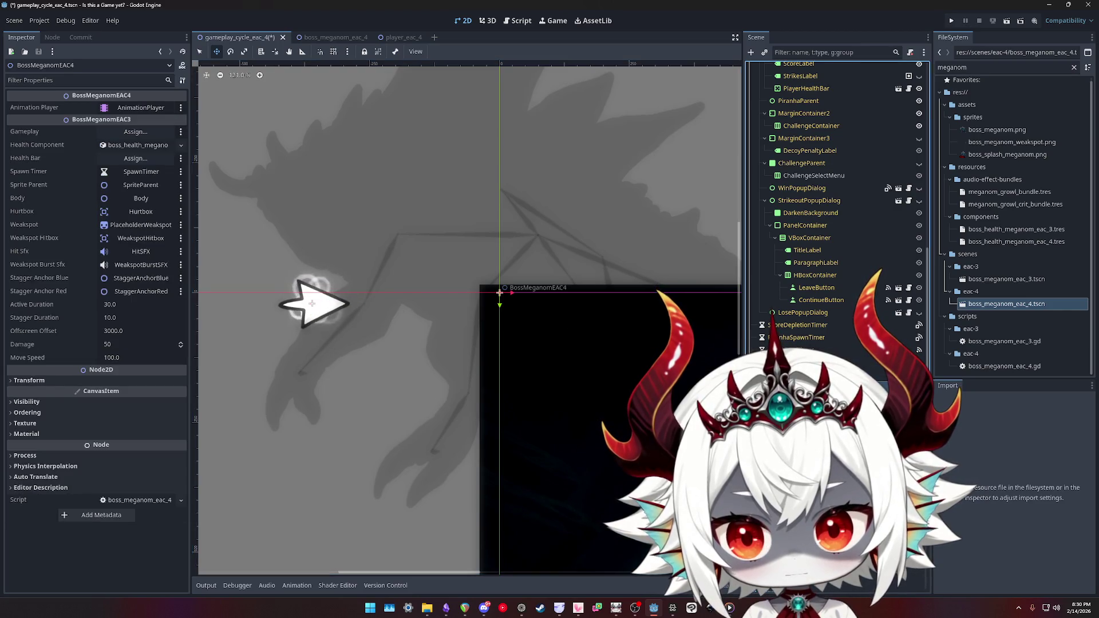
left_click(26, 402)
left_click(139, 428)
mouse_move(193, 289)
left_mouse_down()
mouse_move(195, 229)
mouse_move(195, 284)
left_mouse_up()
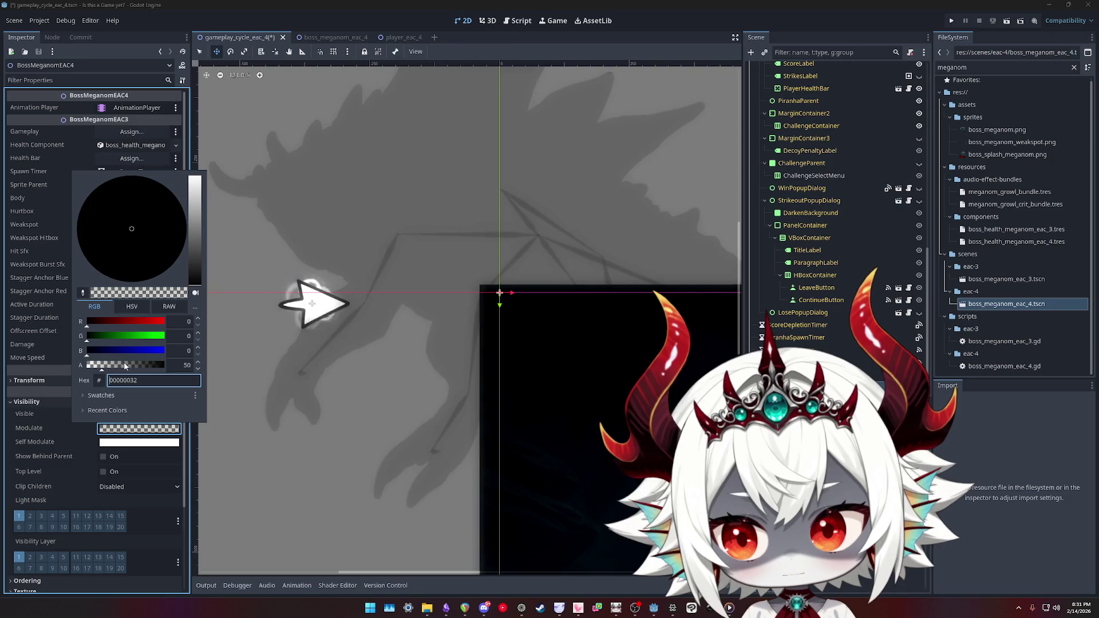
left_click_drag(126, 367, 165, 365)
key("Escape")
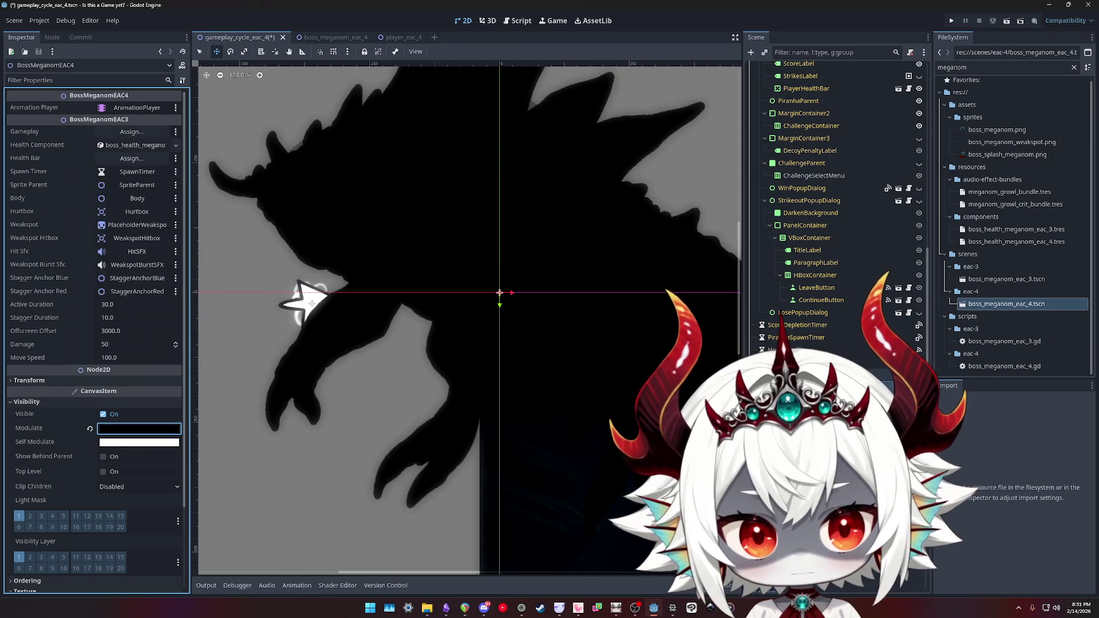
- Cycle the selection through the player and boss nodes overlapping at the white star
left_click(312, 304)
left_click(312, 303)
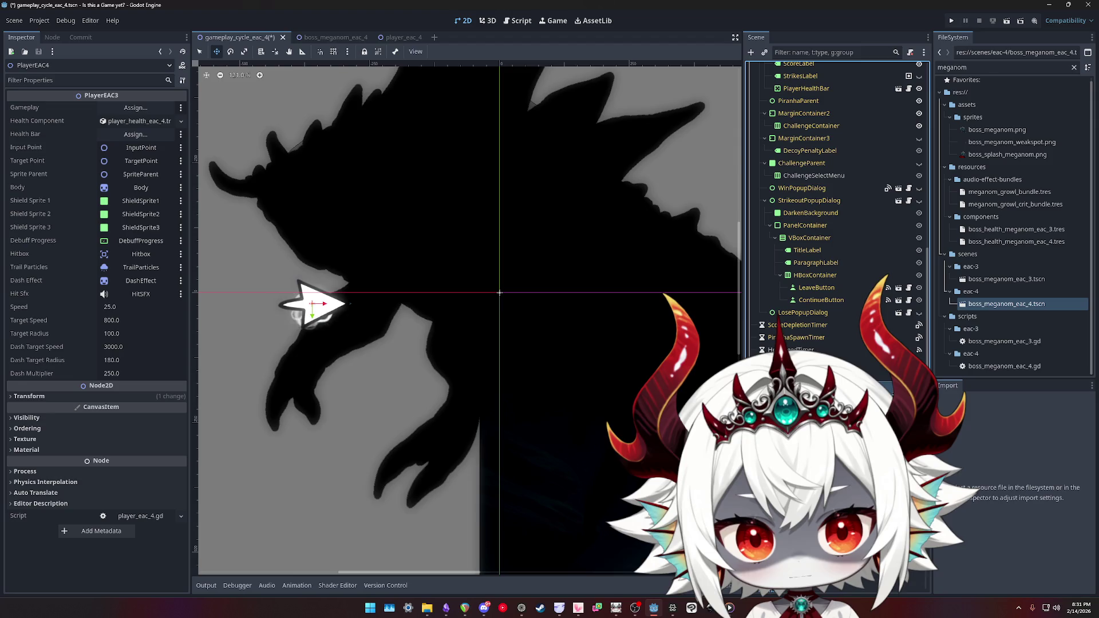
left_click(312, 304)
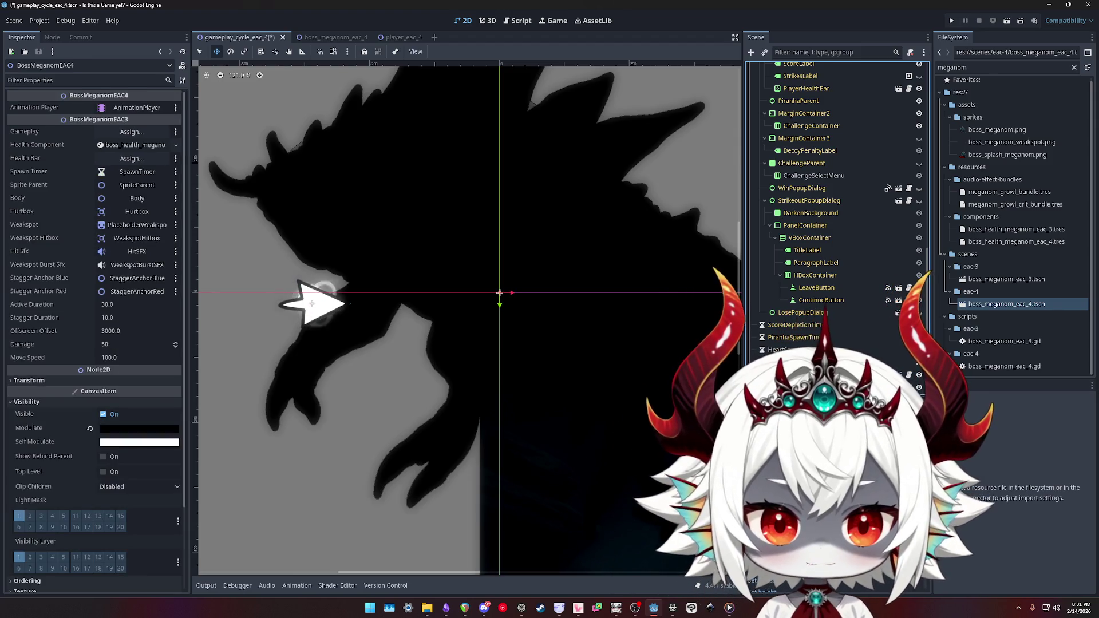
left_click(312, 303)
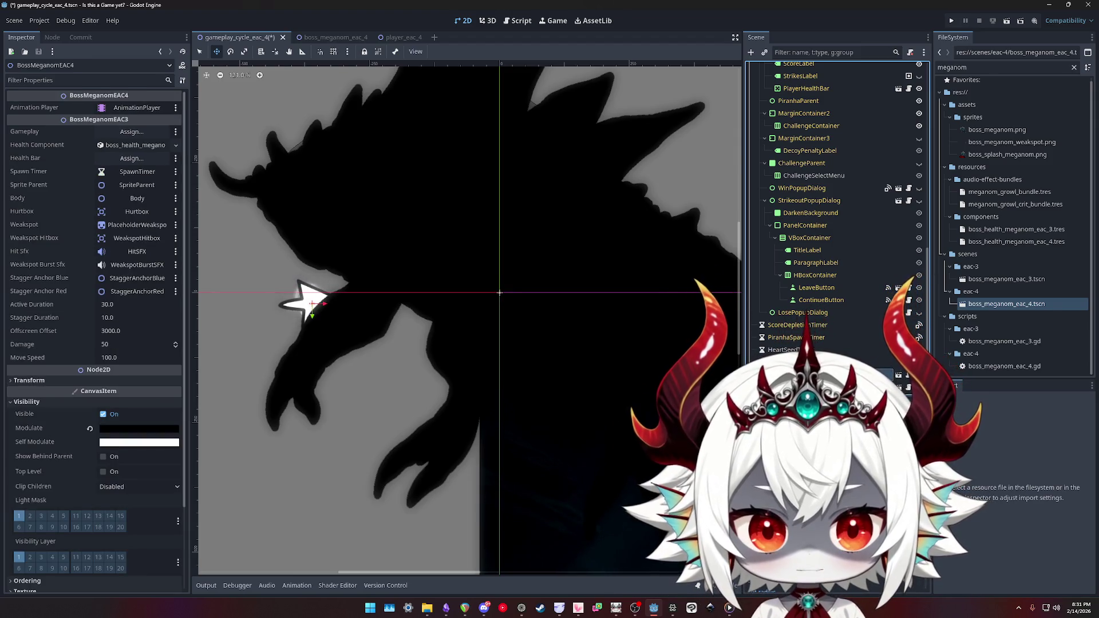
left_click(312, 303)
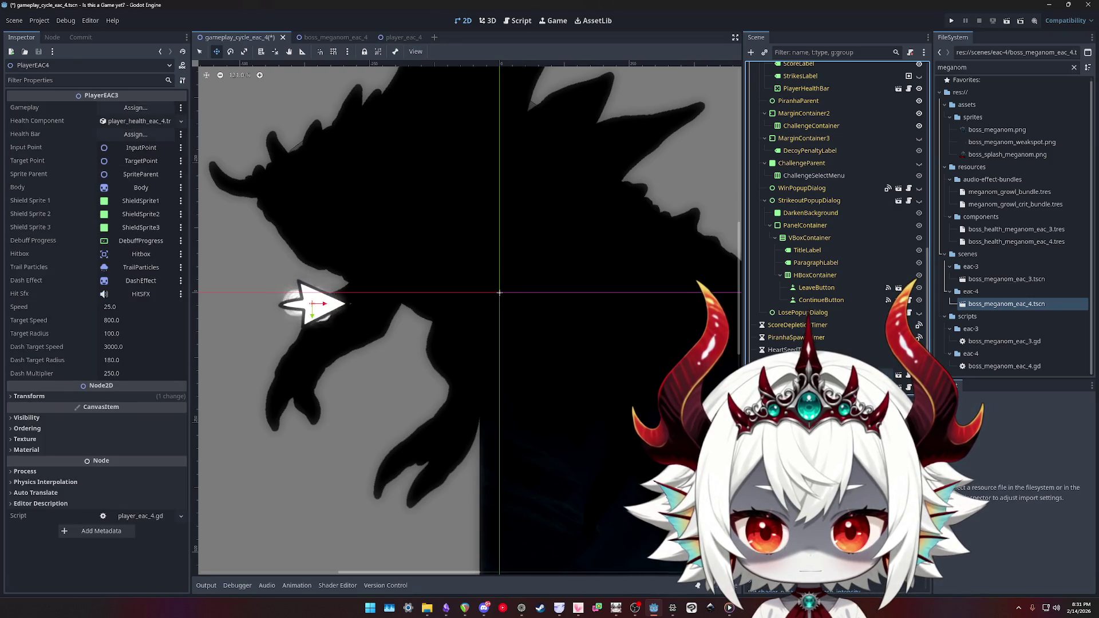
left_click(312, 303)
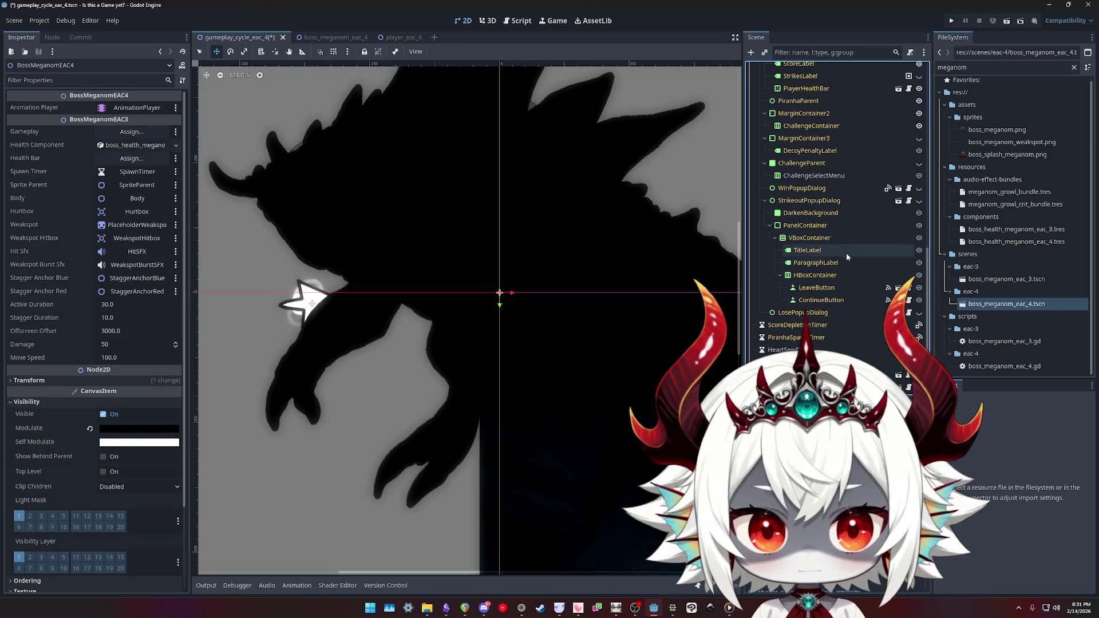
scroll(837, 245, "up", 10)
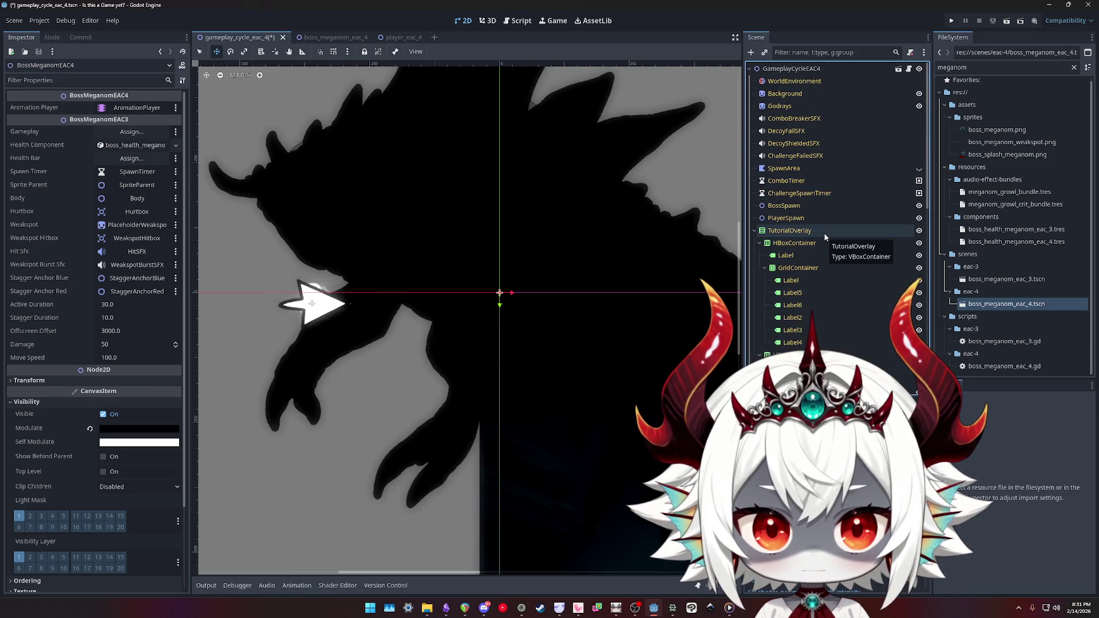
left_click(785, 218)
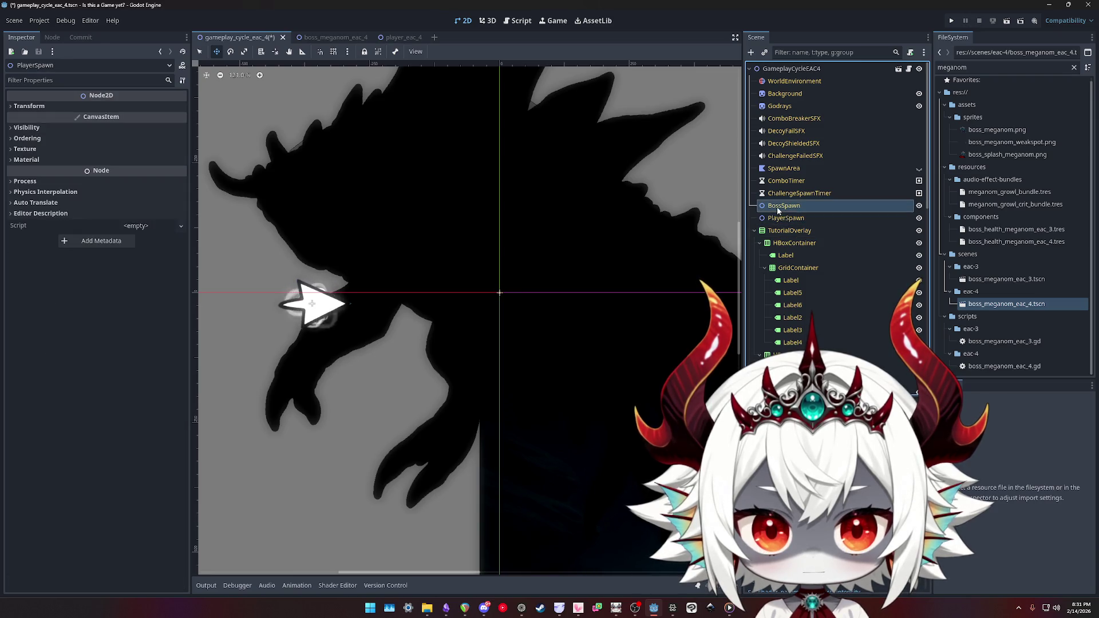
scroll(832, 242, "down", 10)
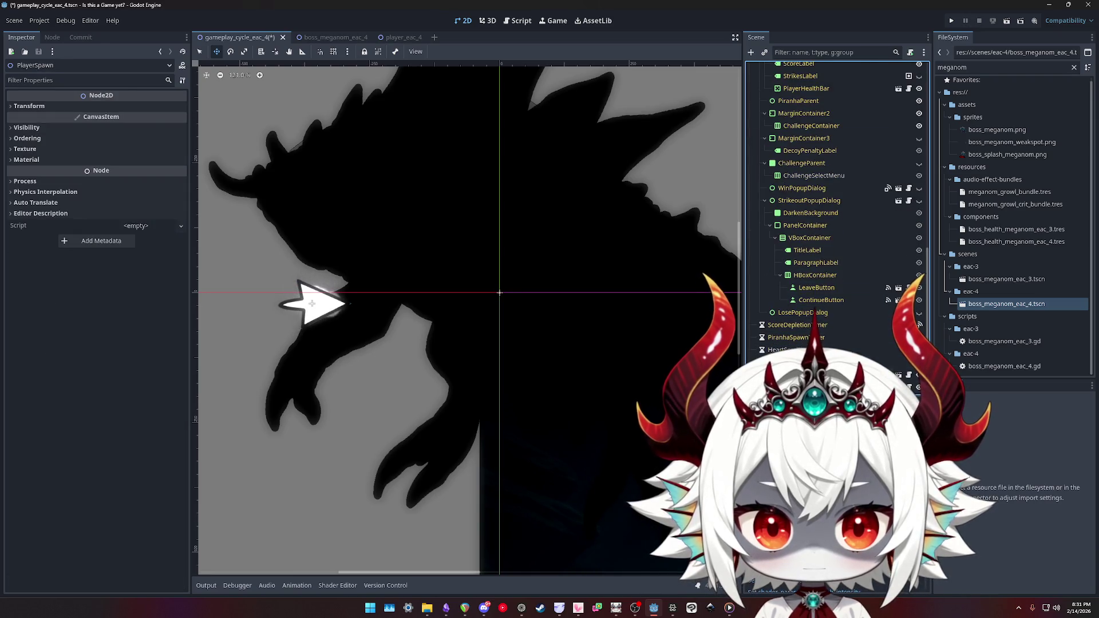
left_click(801, 375)
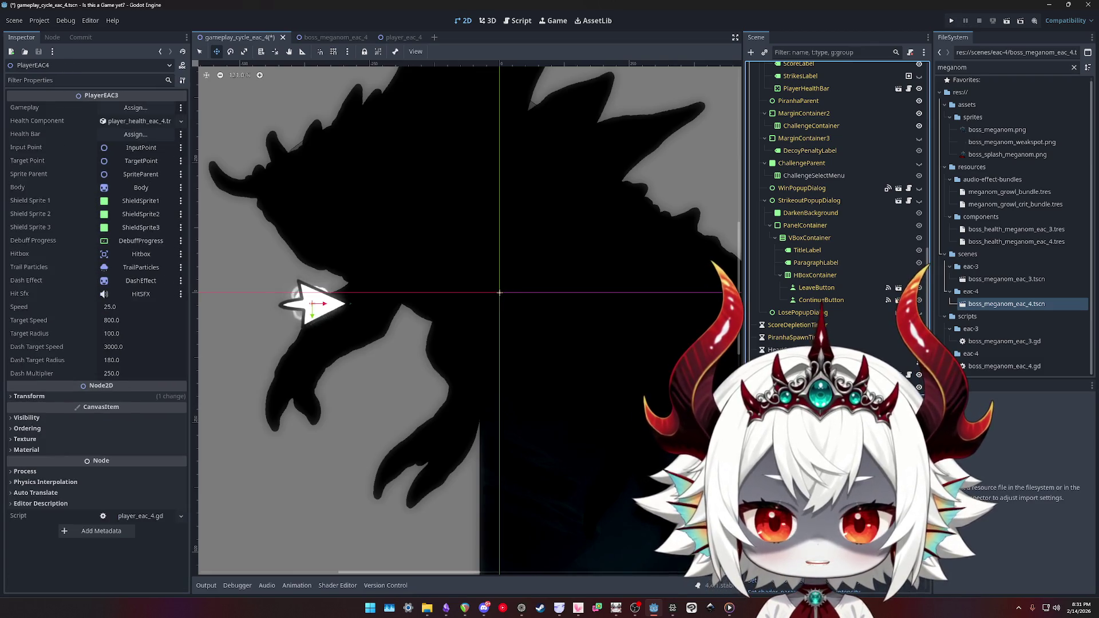
left_click(801, 363)
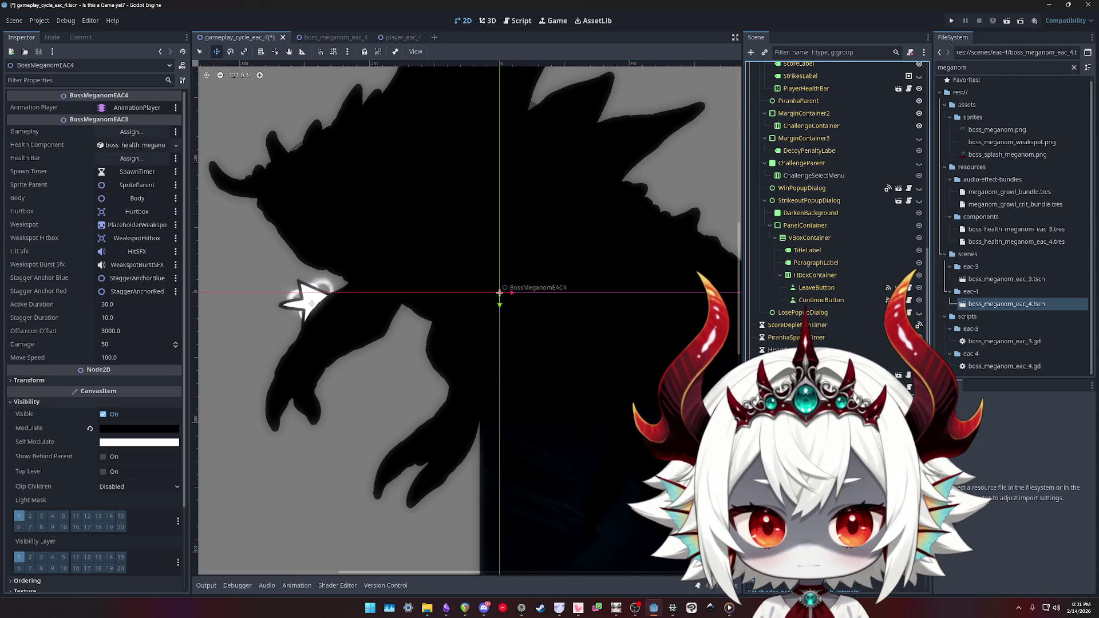
scroll(45, 497, "down", 3)
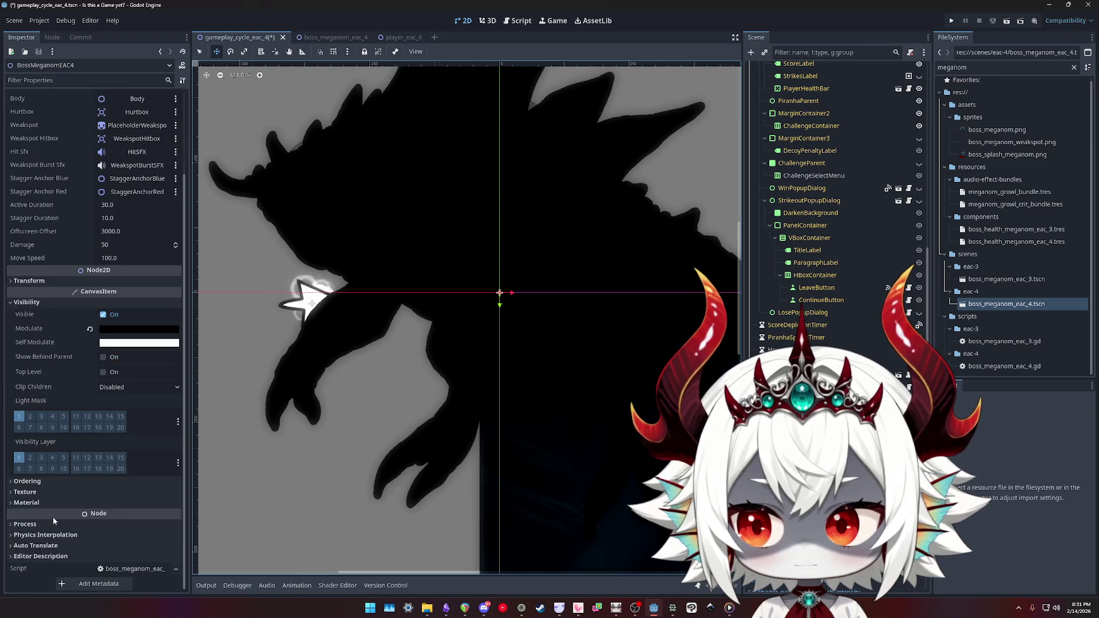
left_click(80, 481)
left_click(176, 492)
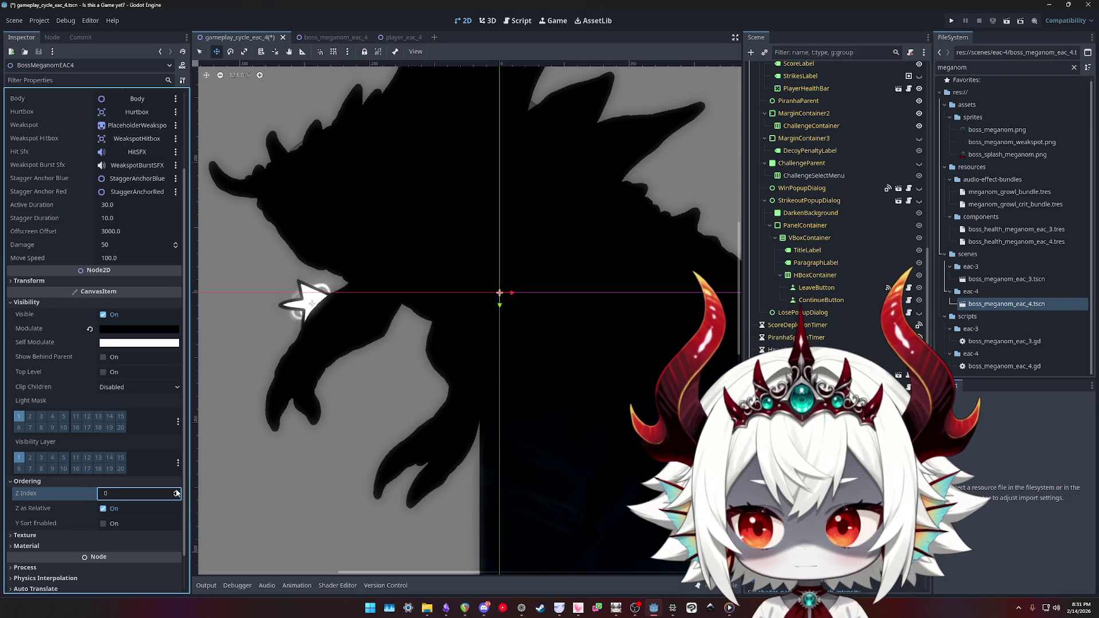
key("ctrl+z")
left_click(306, 301)
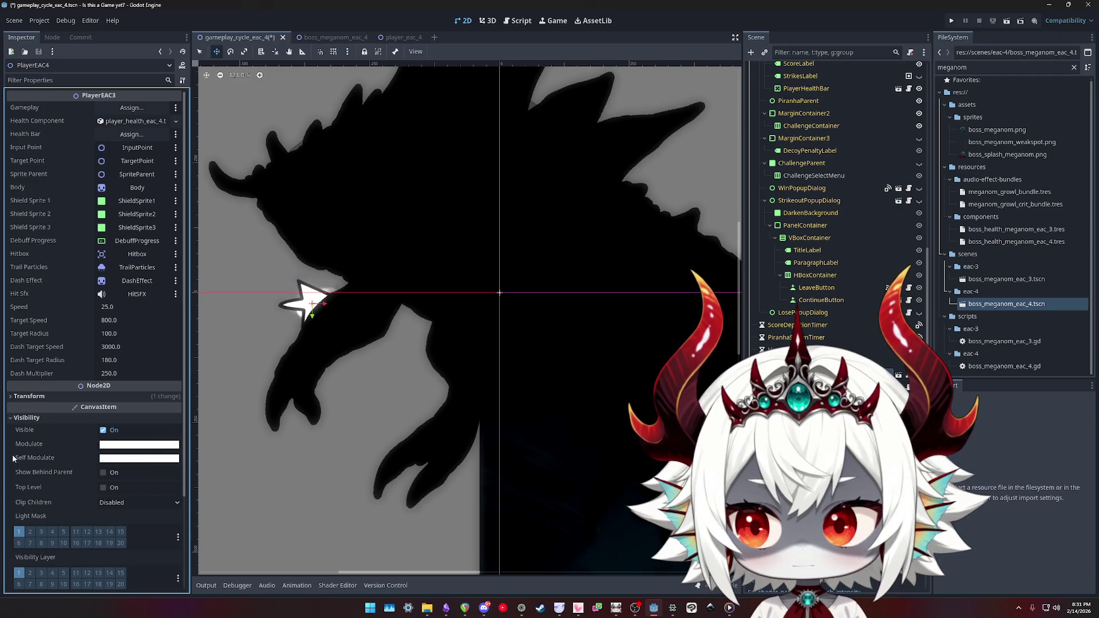
left_click(23, 417)
left_click(35, 430)
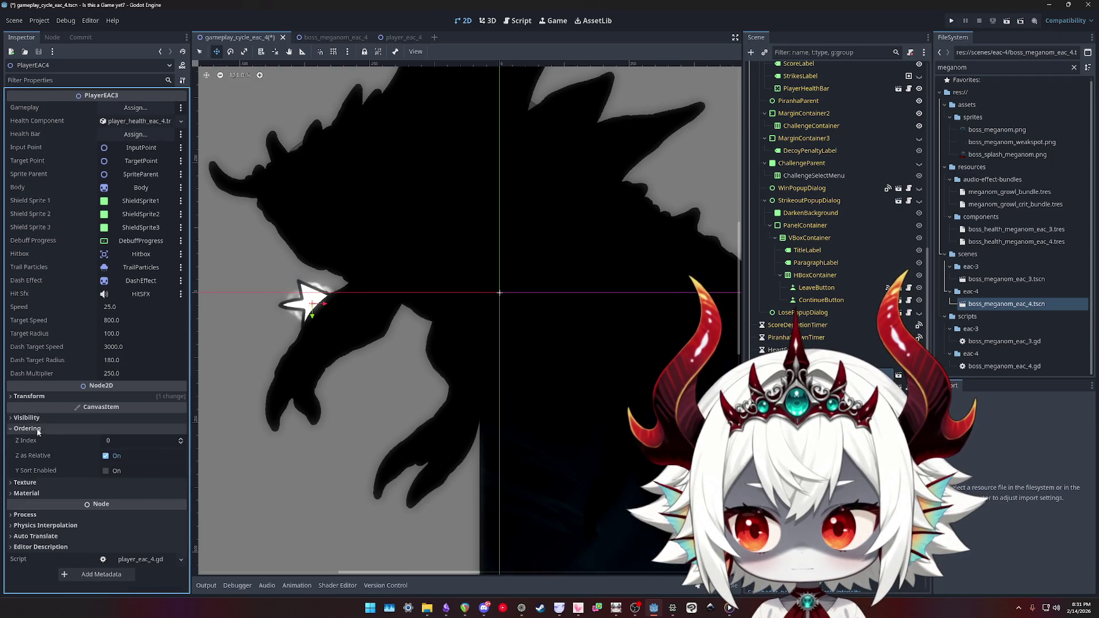
left_click(181, 441)
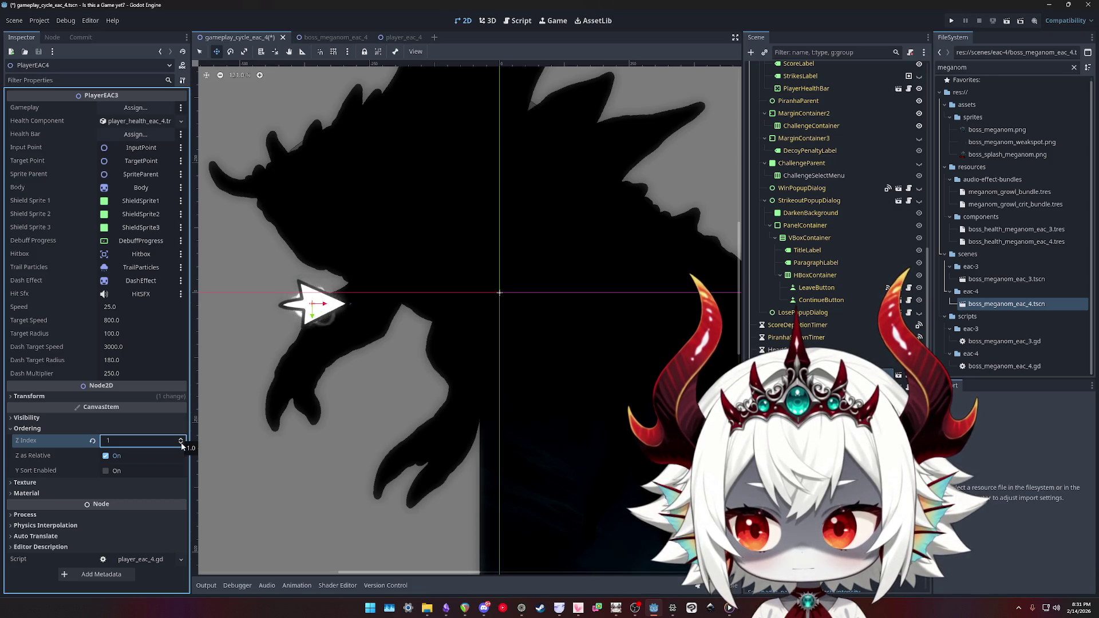
left_click(181, 445)
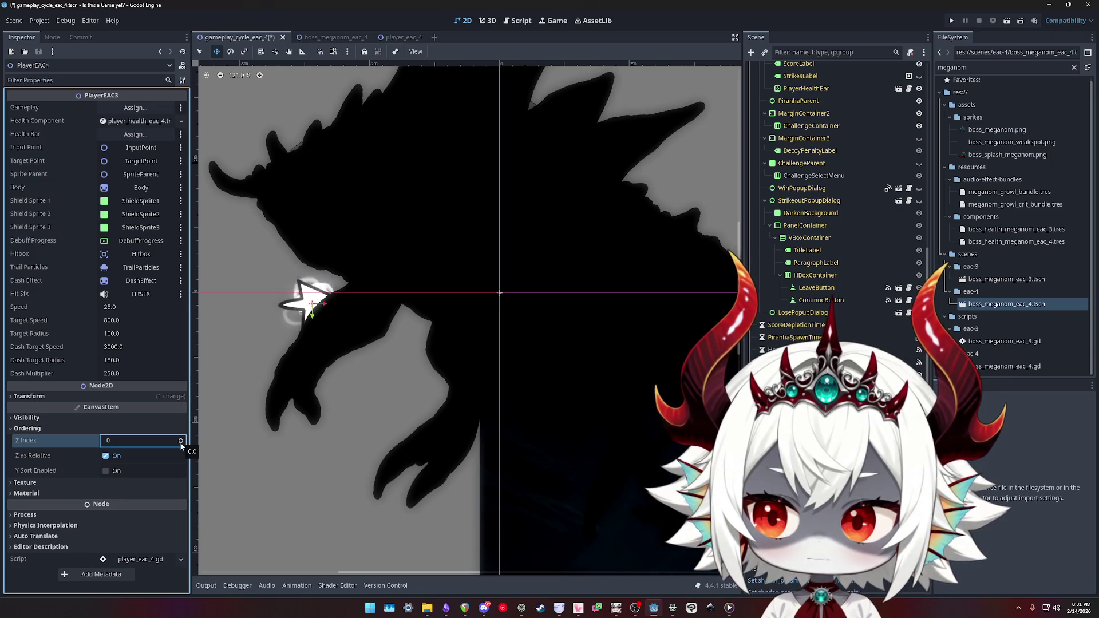
- Delete the BossMeganomEAC4 and player nodes and zoom out over the empty arena
scroll(847, 208, "down", 5)
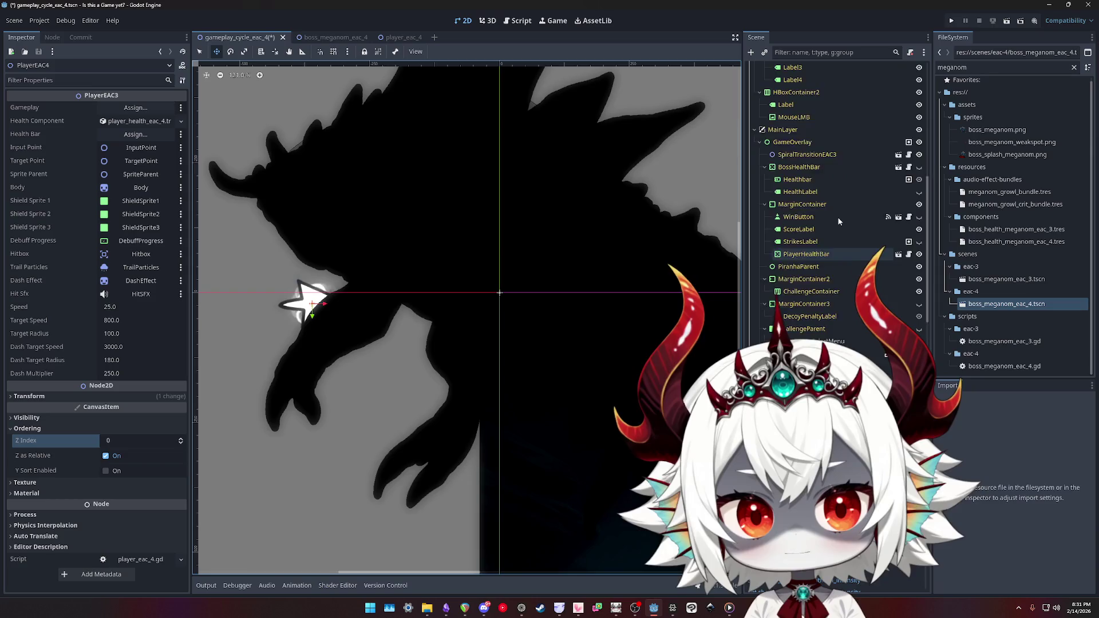
scroll(836, 208, "up", 5)
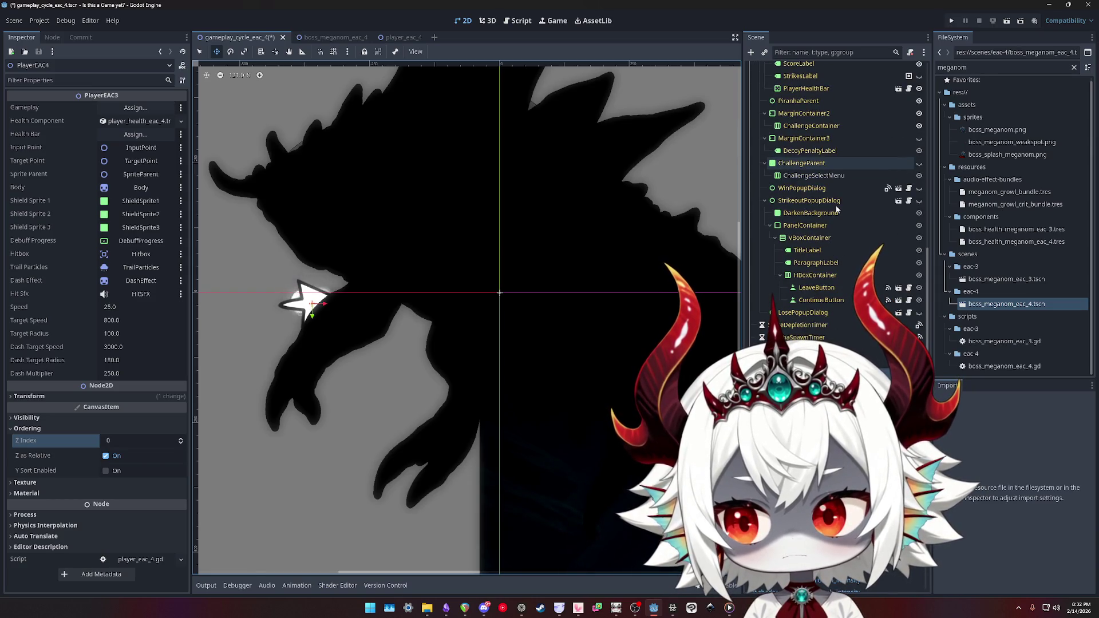
scroll(555, 227, "down", 2)
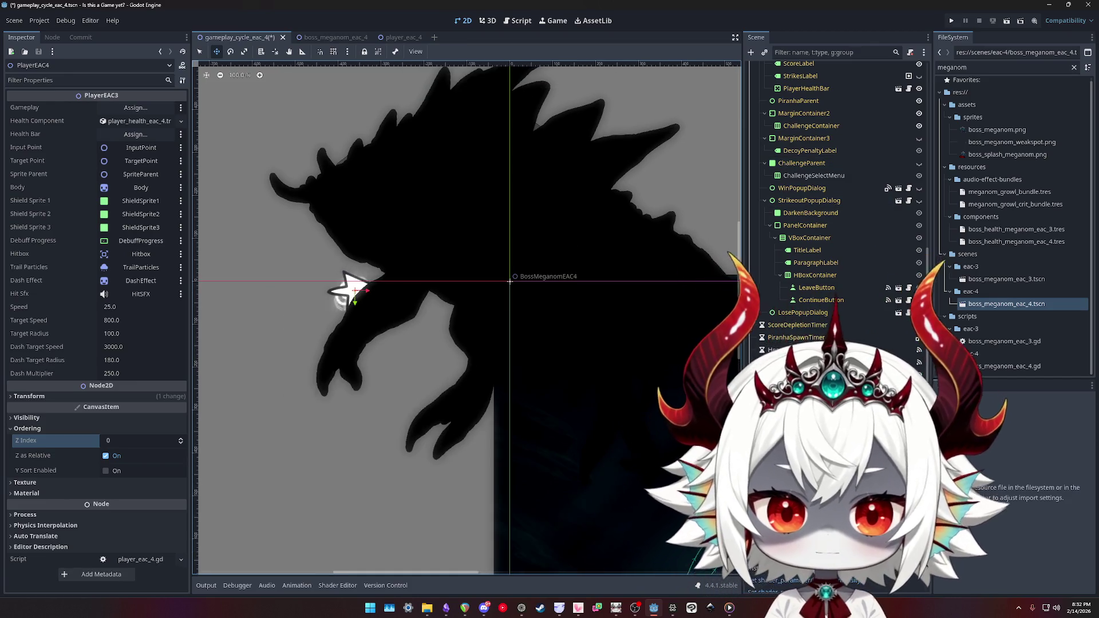
key("Delete")
key("Return")
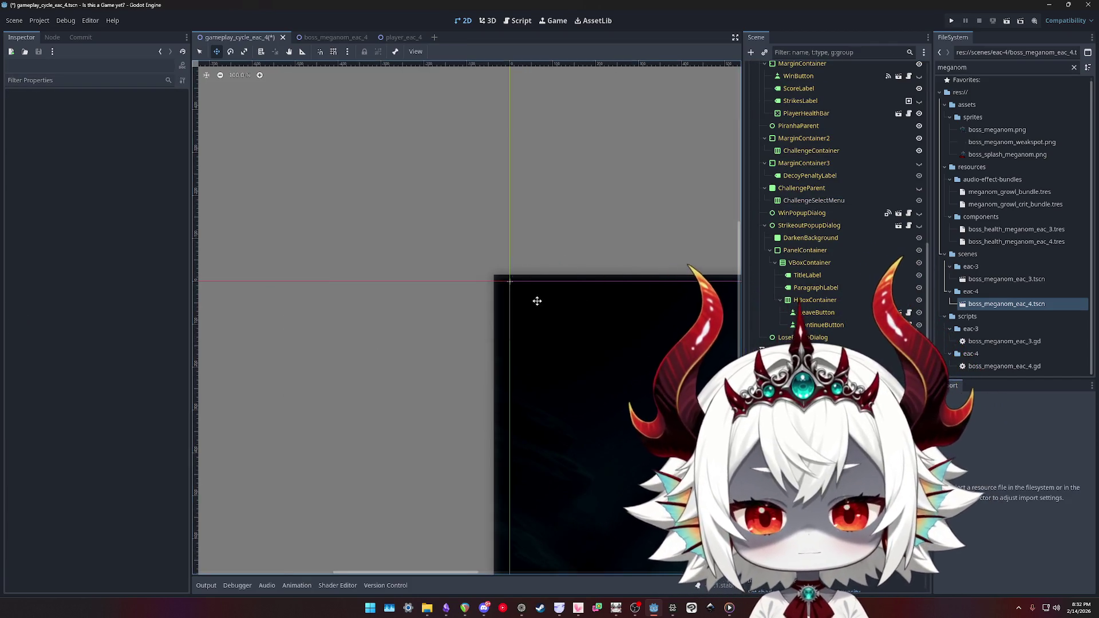
scroll(540, 288, "down", 6)
scroll(540, 288, "down", 2)
scroll(820, 194, "up", 5)
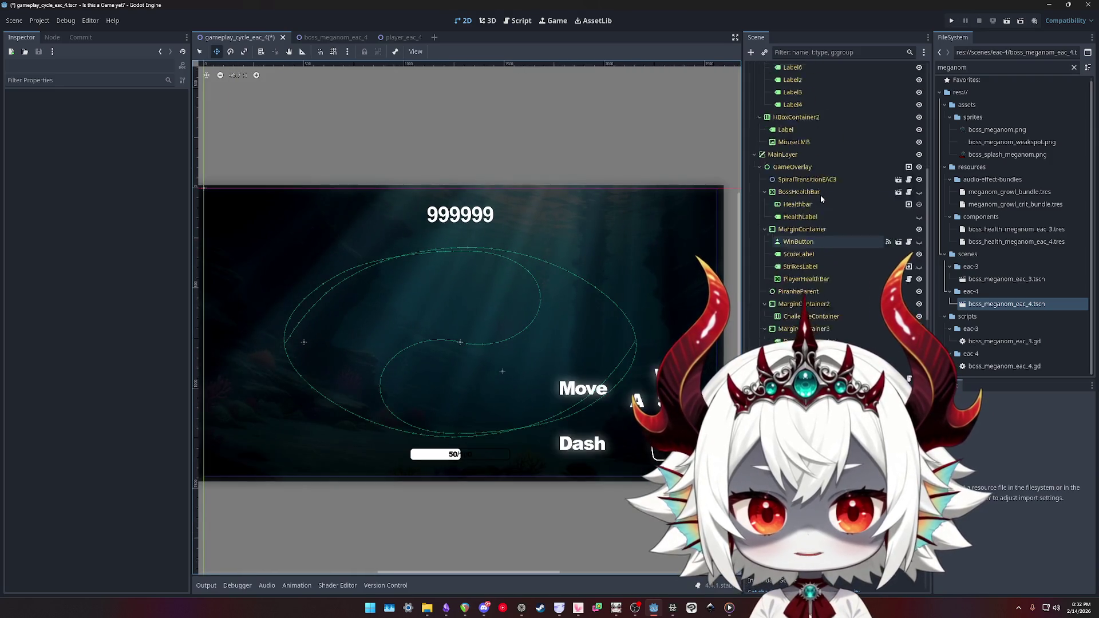
scroll(812, 250, "up", 5)
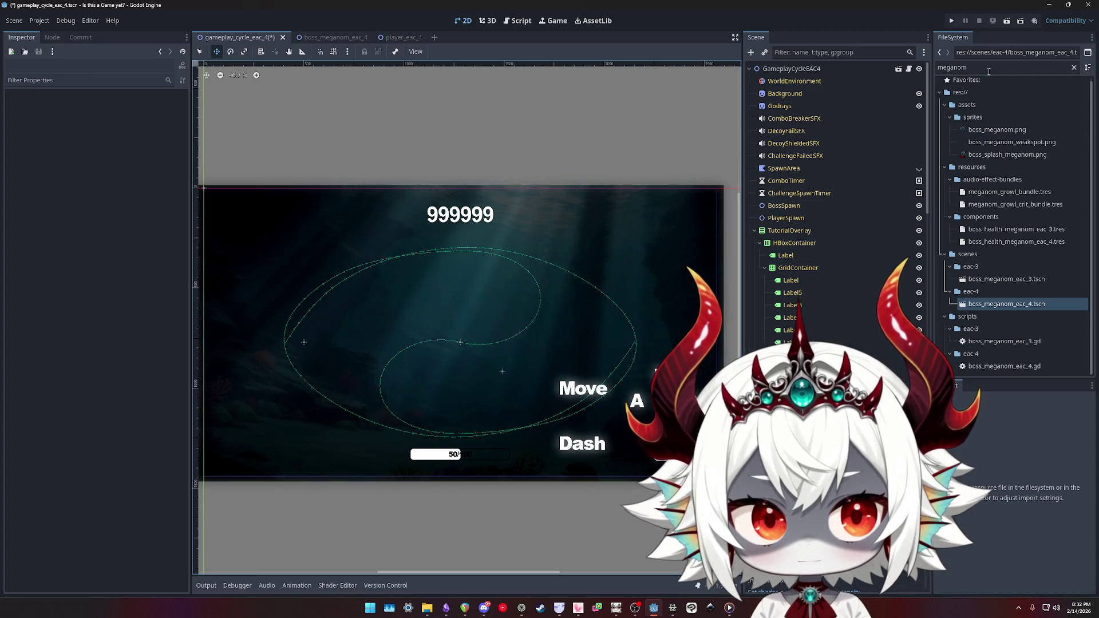
- Place a player_eac_4 instance and a twin_button_eac_3 bubble at the arena centre
type("twin")
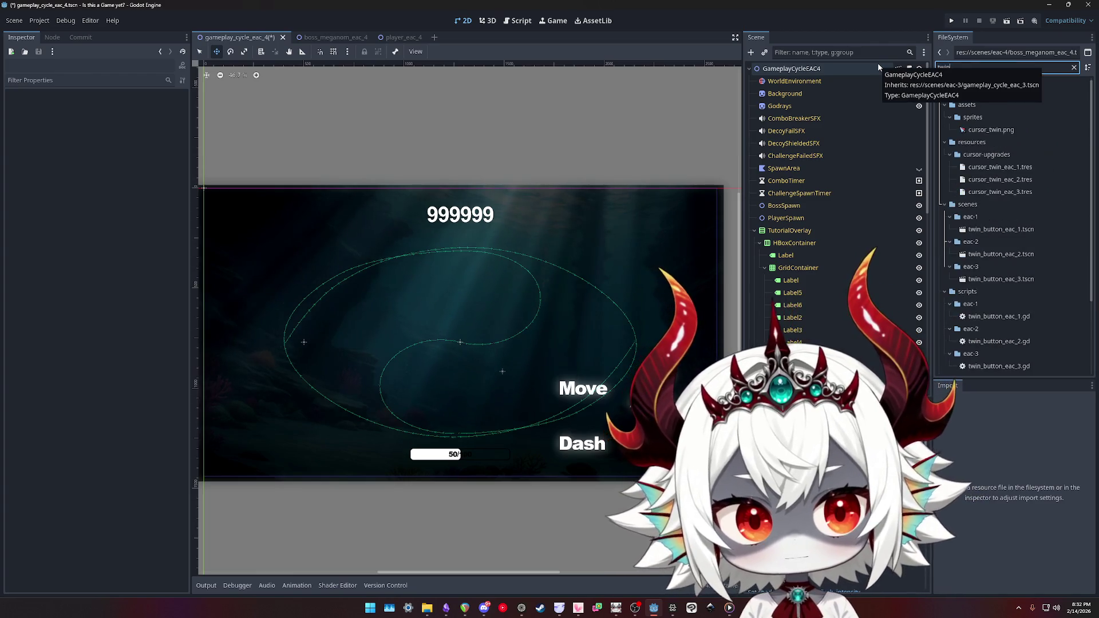
mouse_move(1001, 281)
left_mouse_down()
mouse_move(995, 179)
mouse_move(584, 268)
left_mouse_up()
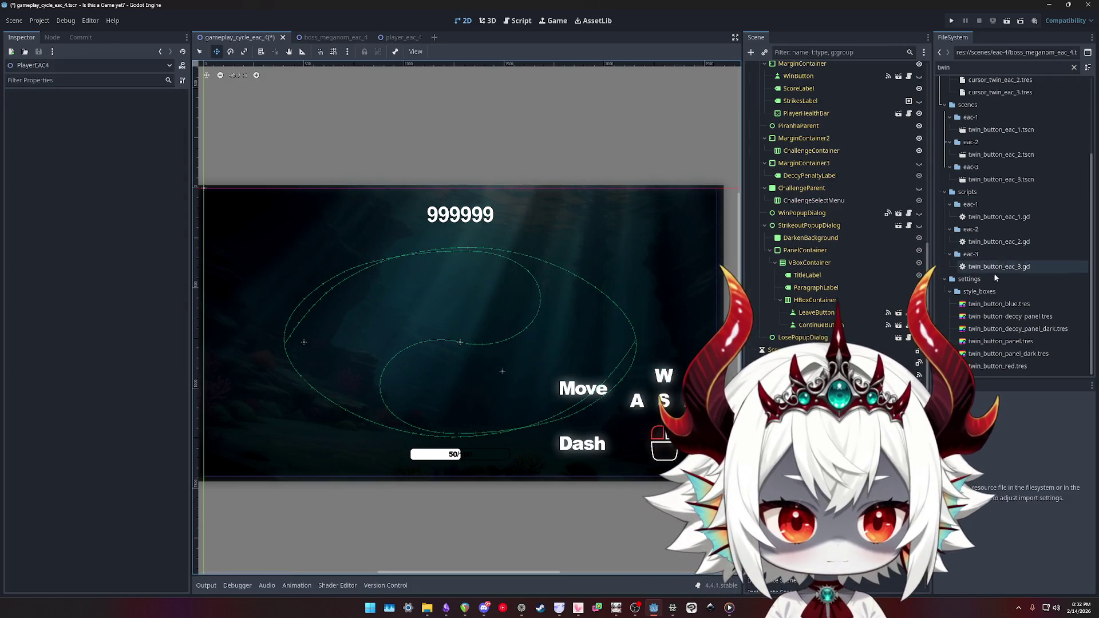
double_click(967, 67)
type("bubbl")
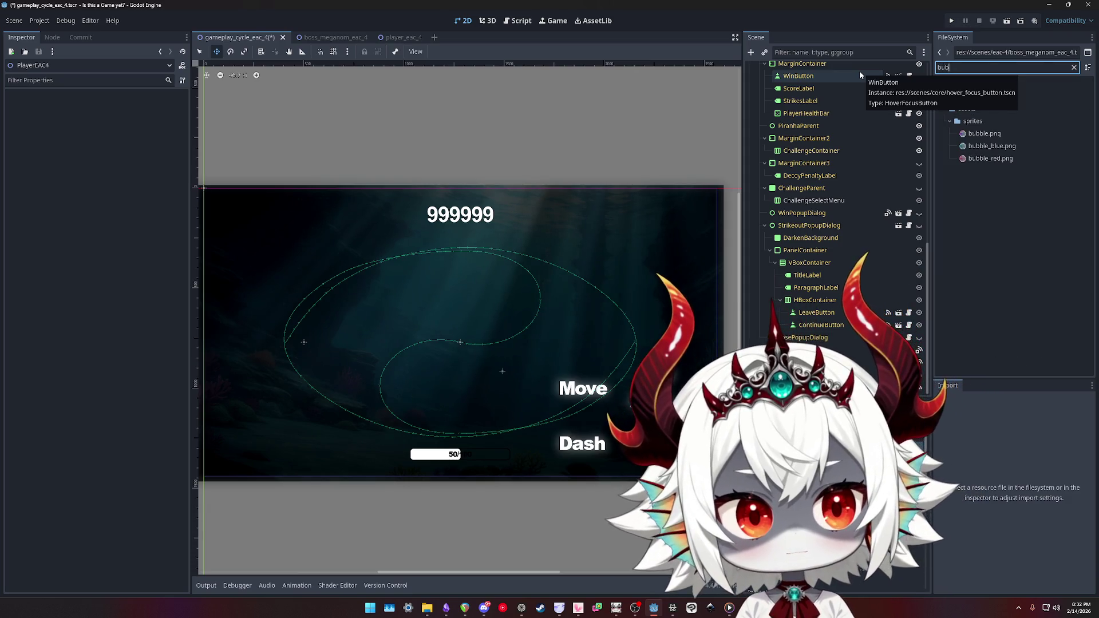
key("ctrl+z")
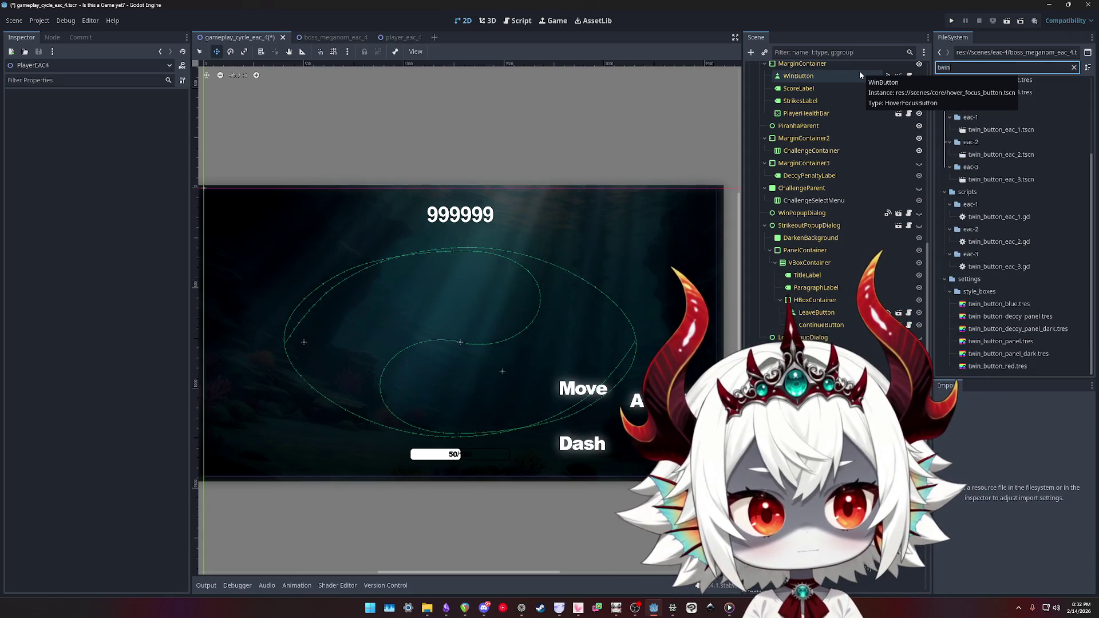
left_click(1001, 182)
mouse_move(1001, 182)
left_mouse_down()
mouse_move(743, 246)
mouse_move(576, 263)
mouse_move(481, 330)
mouse_move(424, 331)
mouse_move(471, 330)
left_mouse_up()
- Filter files for 'player' and zoom in on the bubble labelled 0
double_click(979, 68)
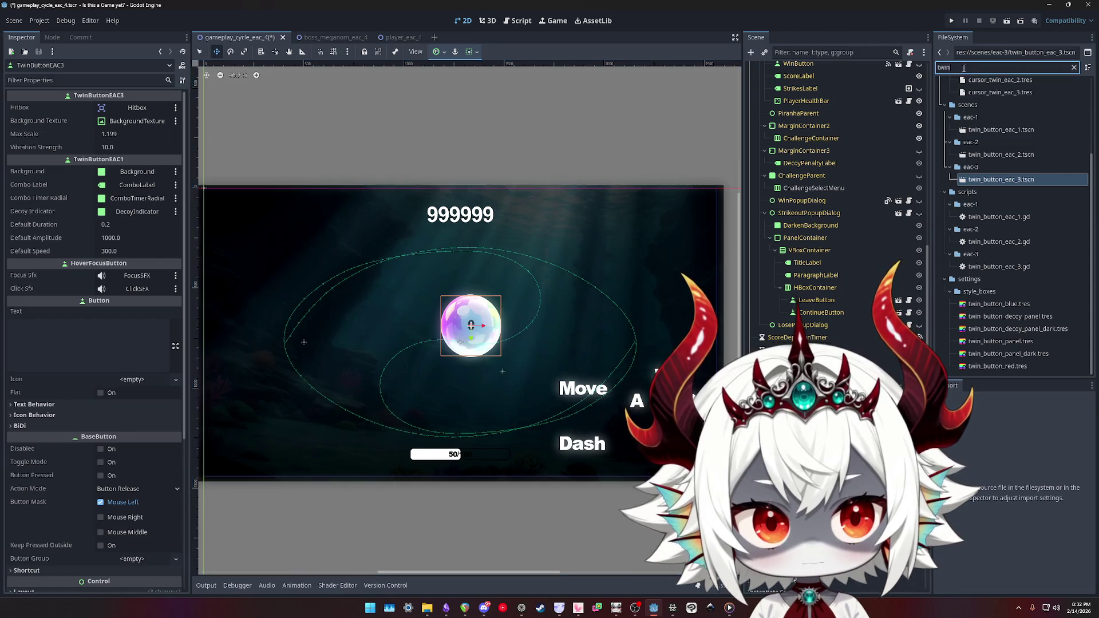
type("player")
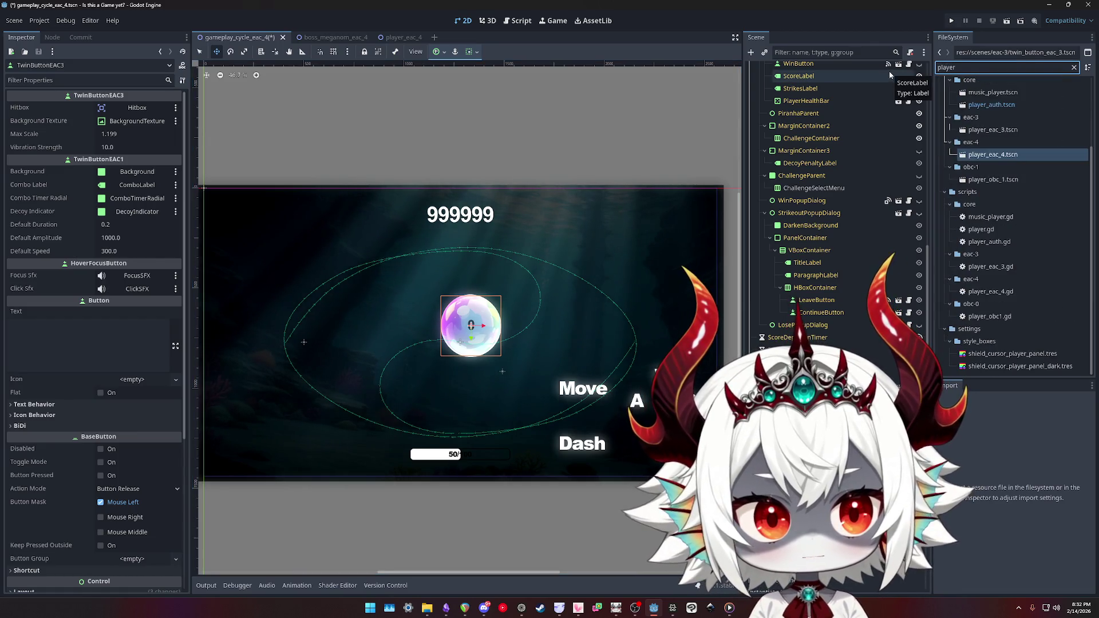
scroll(474, 325, "up", 2)
scroll(475, 326, "up", 6)
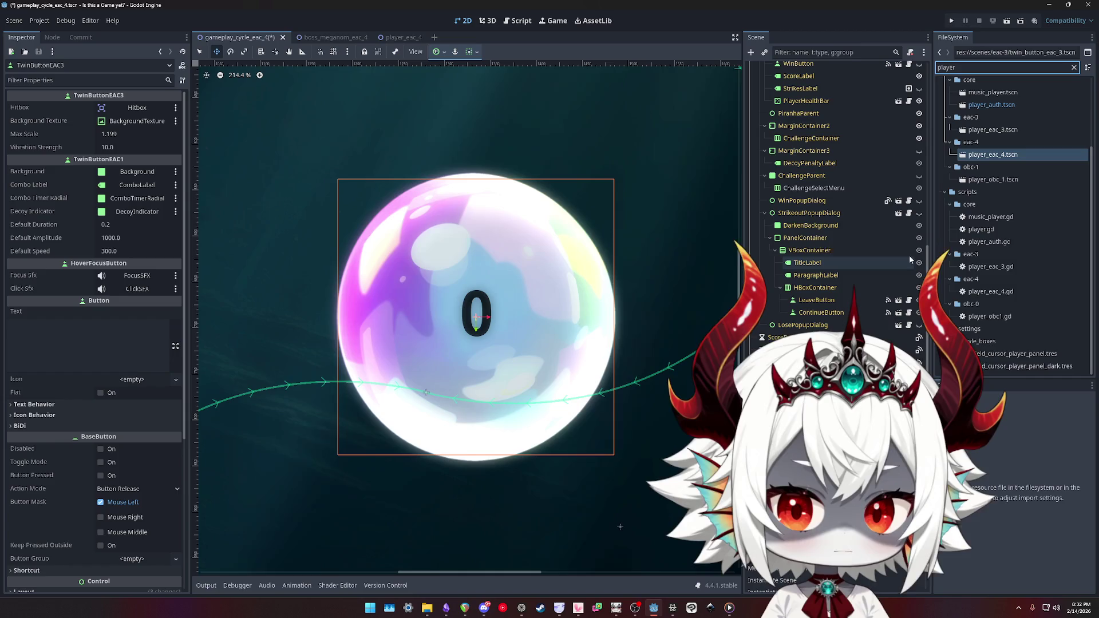
- Drag another player scene from the filtered file list into the arena
scroll(635, 228, "down", 4)
scroll(519, 352, "up", 2)
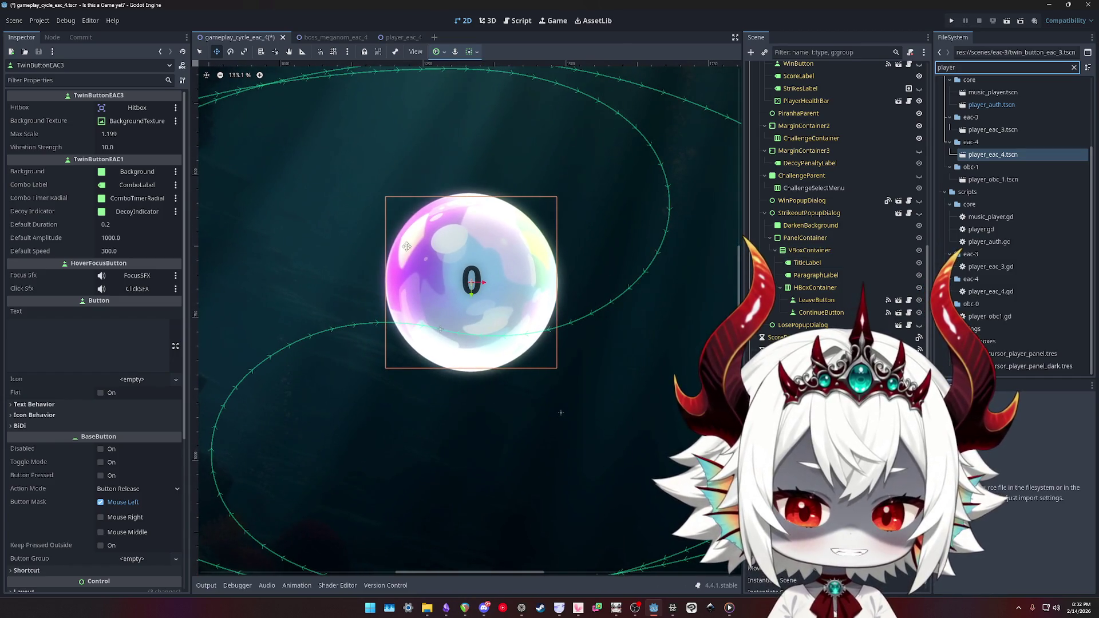
scroll(1023, 150, "up", 3)
left_click(971, 67)
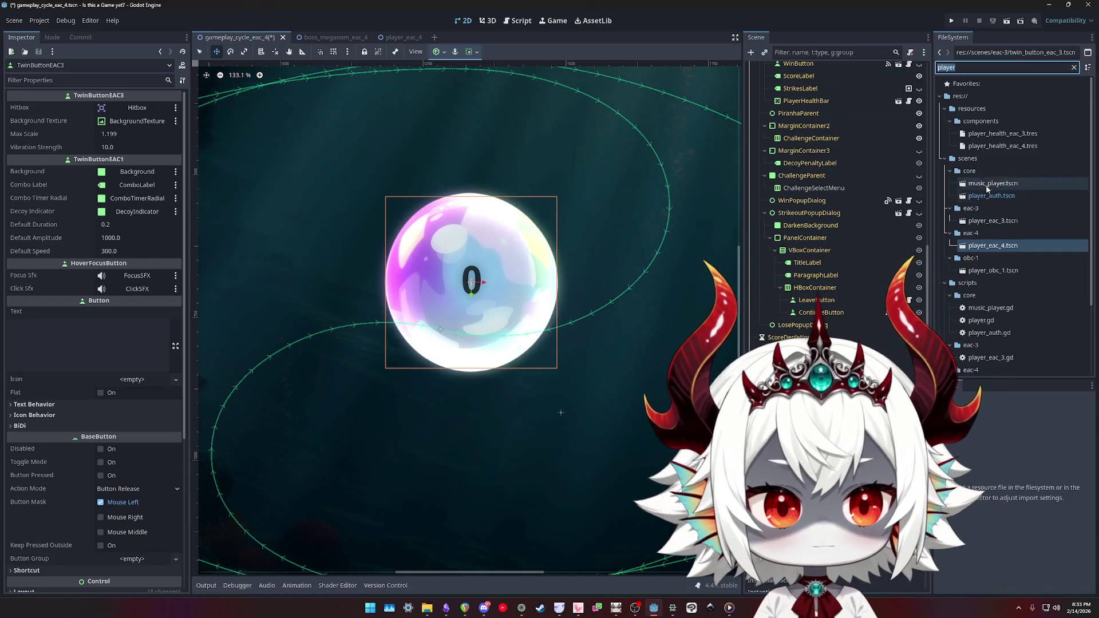
scroll(1002, 158, "down", 3)
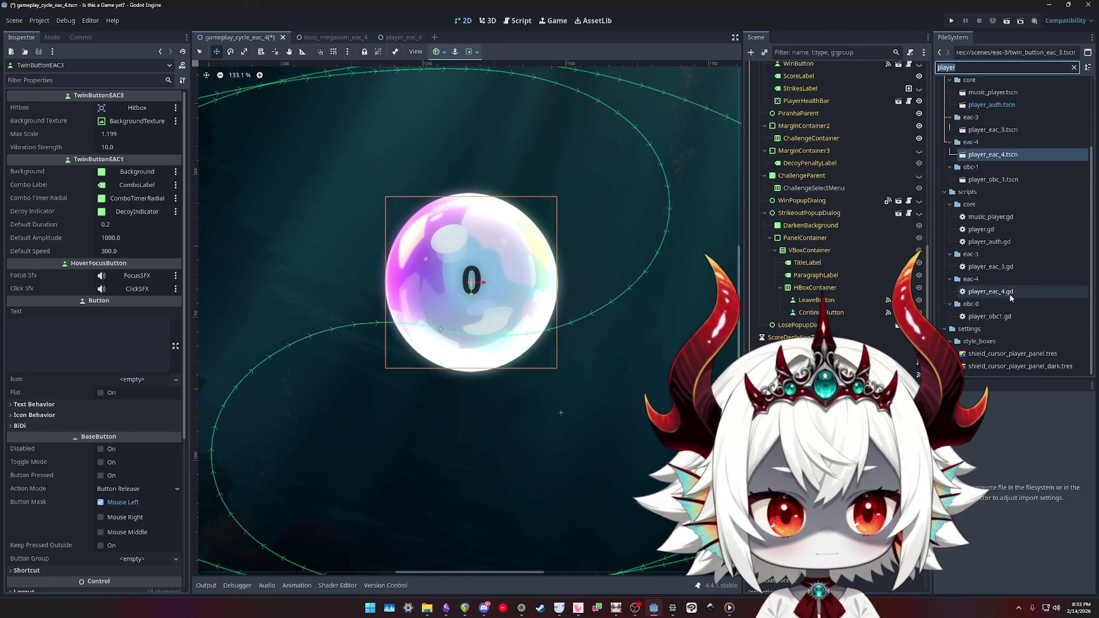
mouse_move(991, 154)
left_mouse_down()
mouse_move(993, 94)
mouse_move(910, 71)
mouse_move(997, 74)
mouse_move(991, 247)
mouse_move(464, 284)
left_mouse_up()
- Select the bubble button together with the player instance
left_click(463, 283)
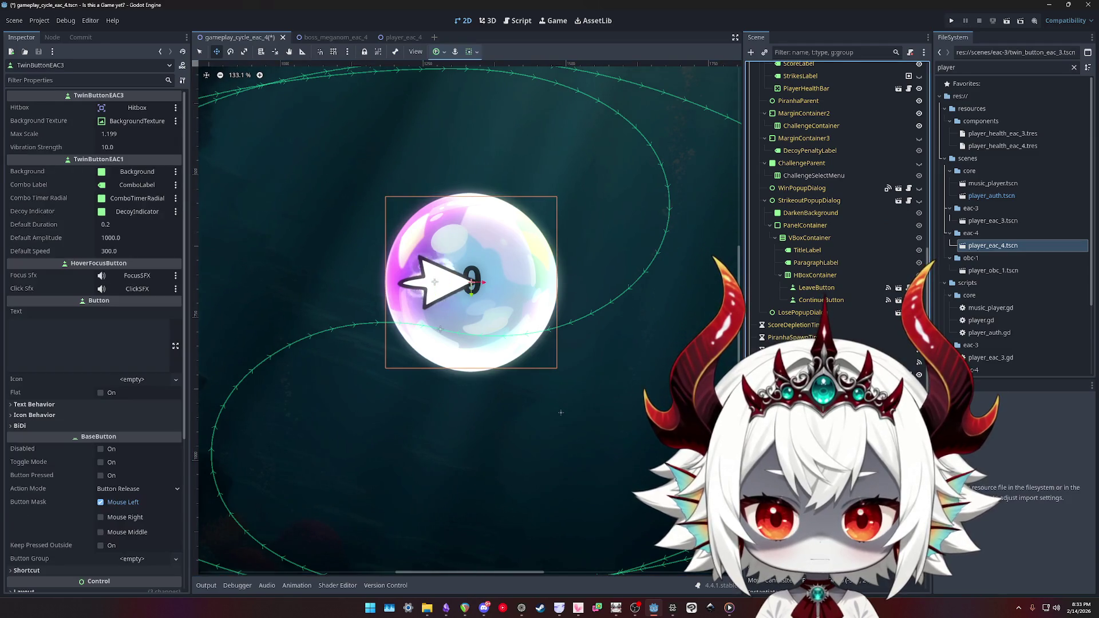
left_click(434, 282)
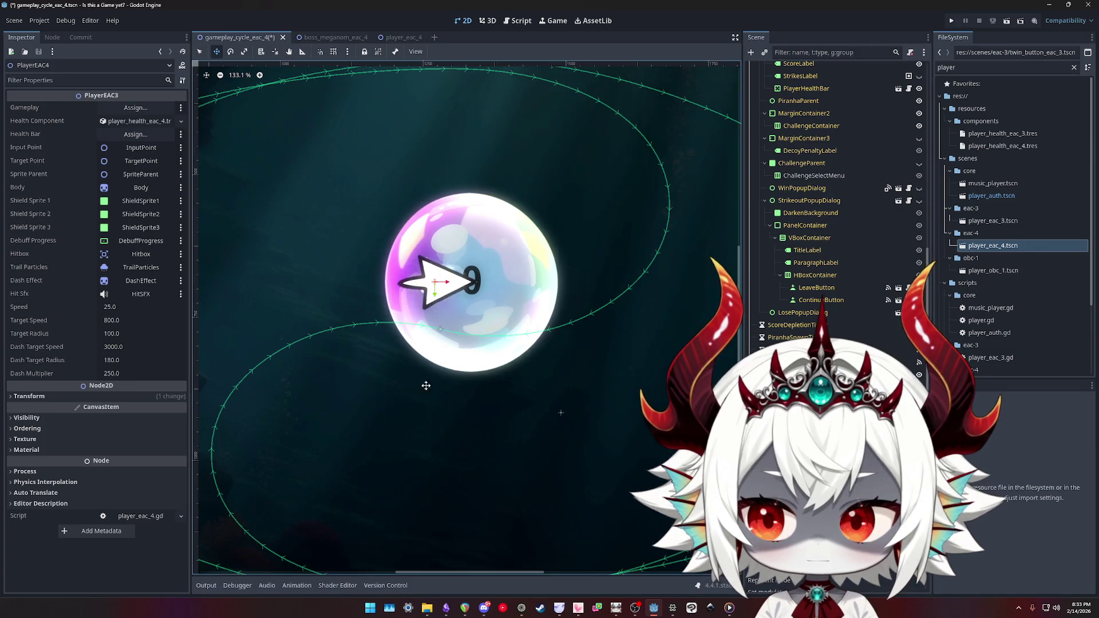
left_click(440, 329, "shift")
- Confirm removing the bubble and player, then give player_eac_3 Z Index 1 and save
key("Return")
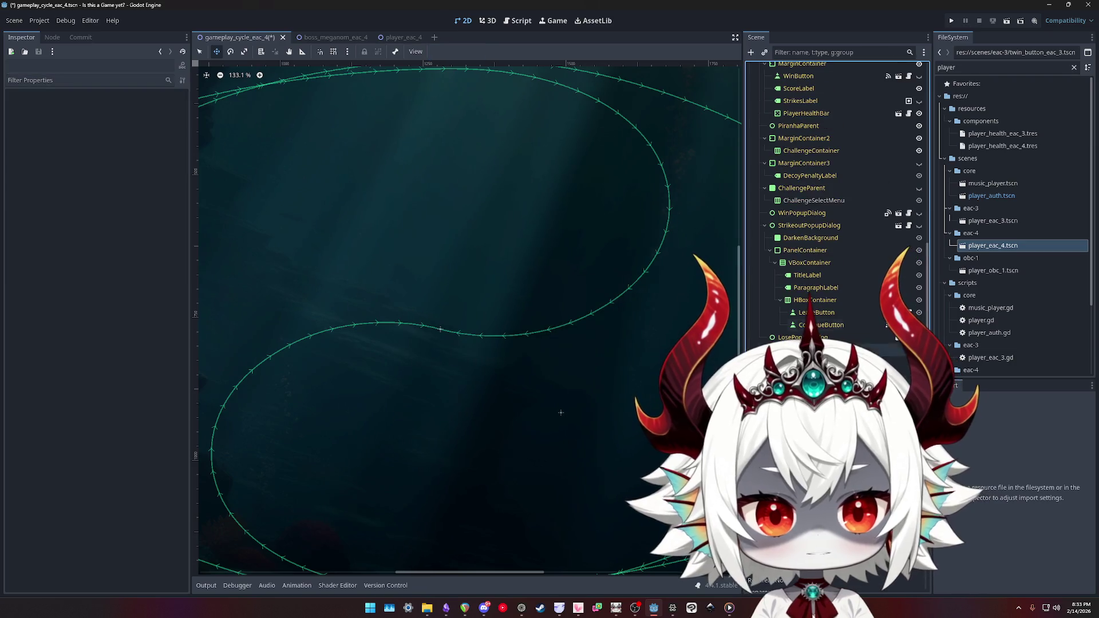
double_click(993, 221)
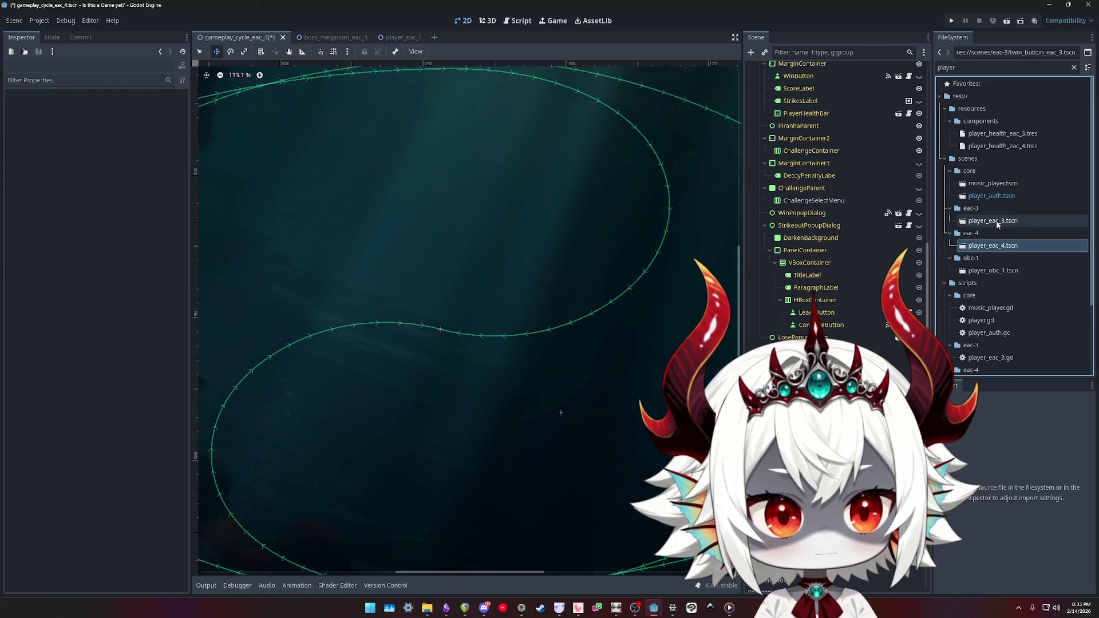
left_click(776, 70)
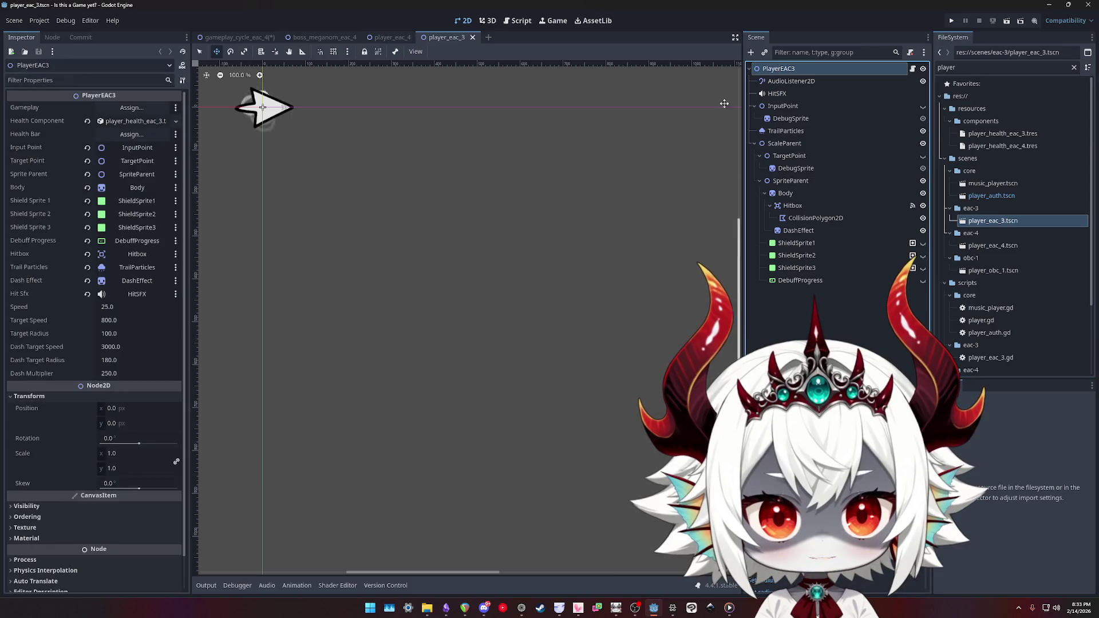
left_click(27, 506)
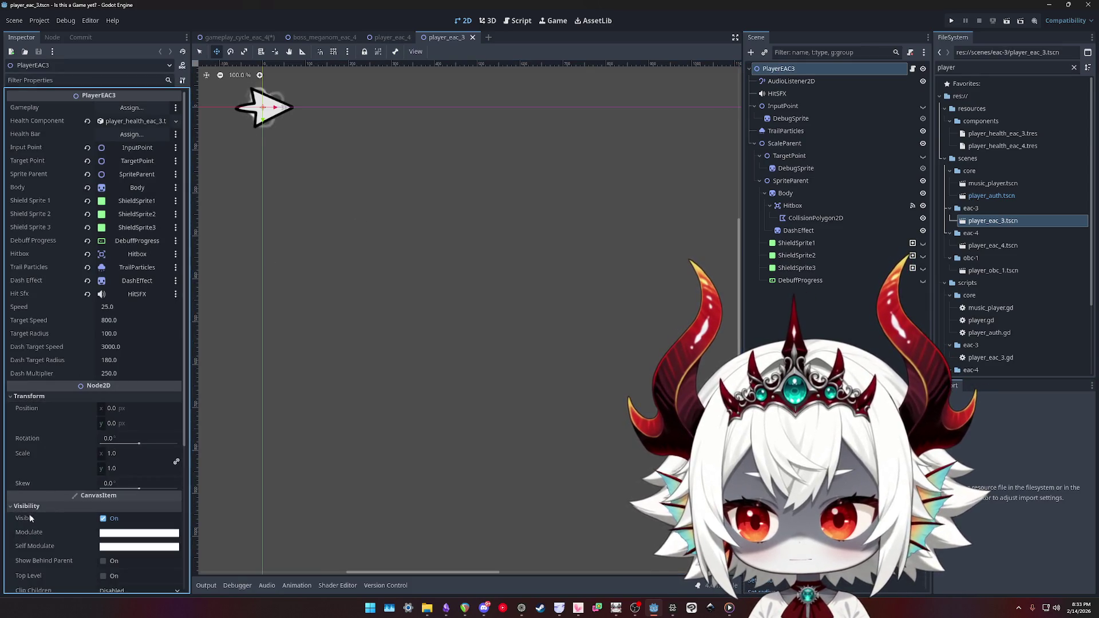
left_click(27, 506)
left_click(27, 516)
left_click(176, 528)
key("ctrl+s")
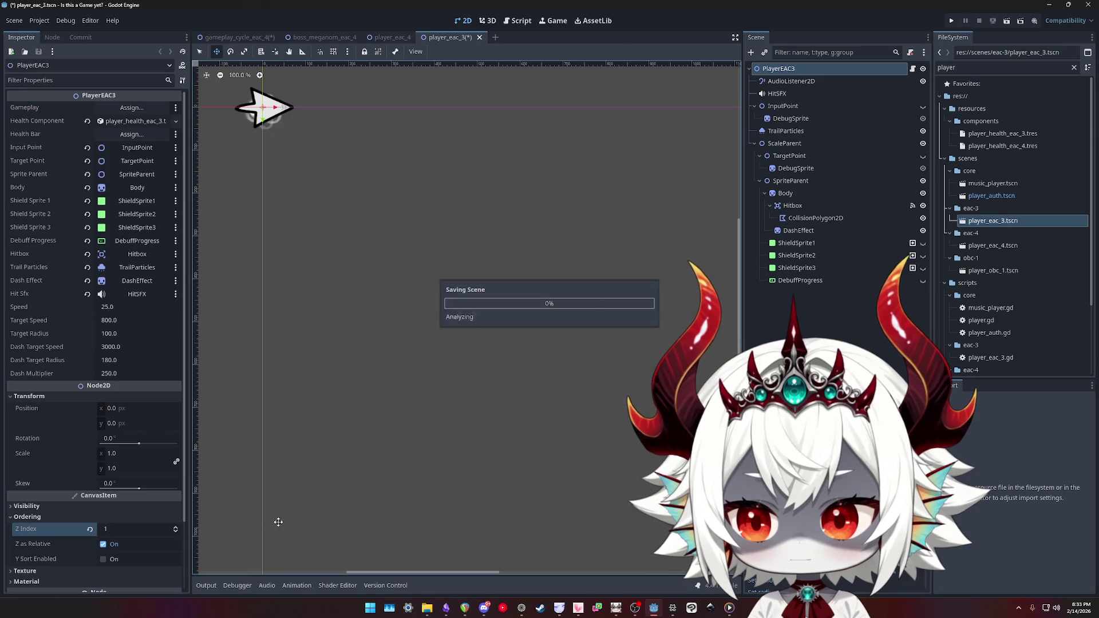
- Open player_eac_4.tscn, check its Ordering settings and save it
double_click(986, 247)
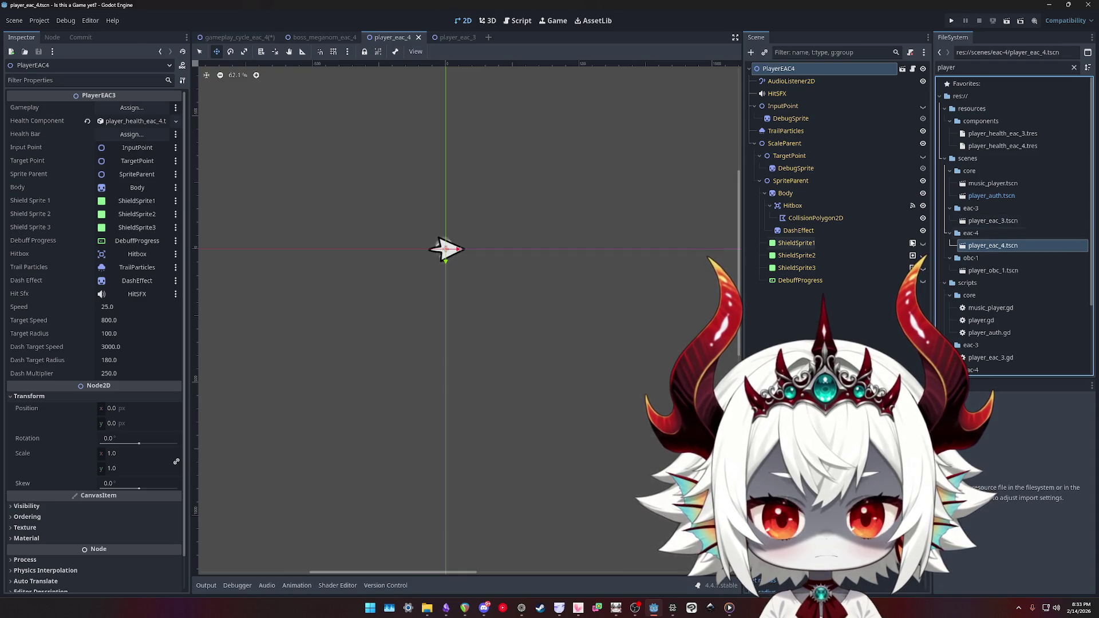
left_click(40, 517)
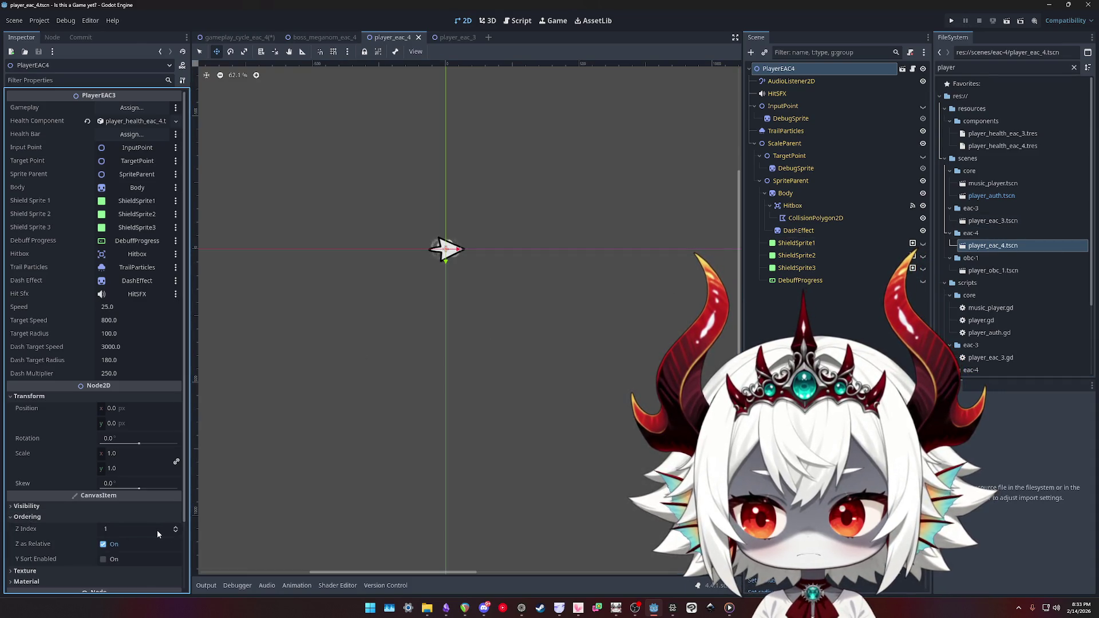
key("ctrl+s")
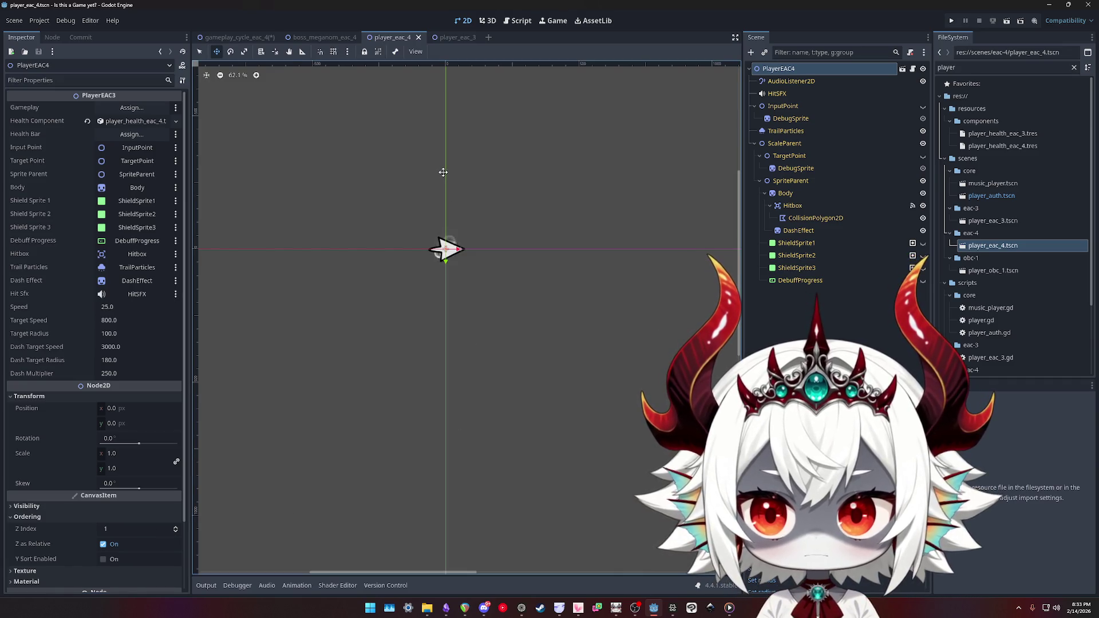
- Close the player_eac_4, player_eac_3 and boss_meganom_eac_4 scene tabs
left_click(418, 38)
left_click(422, 38)
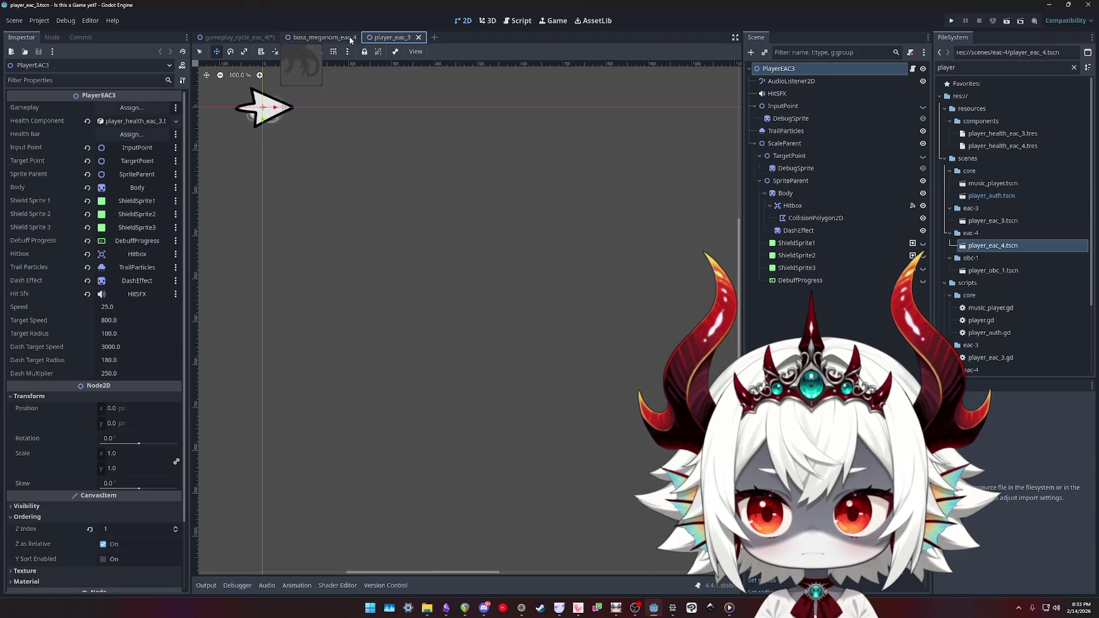
left_click(419, 38)
left_click(367, 38)
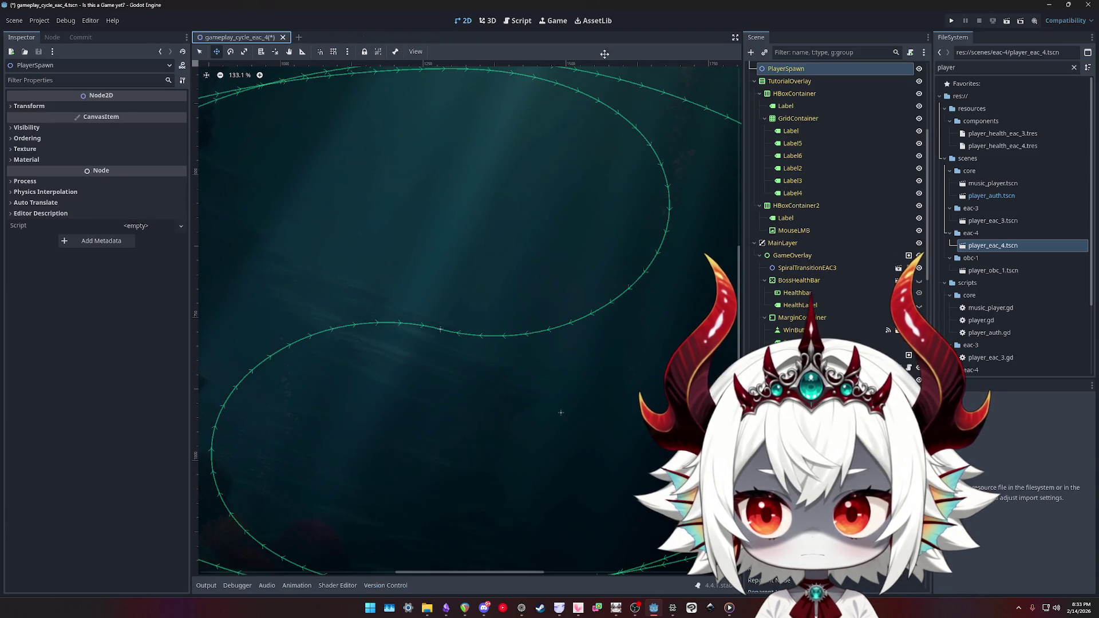
- Run the game with F5 and bring the running game window forward
scroll(483, 282, "down", 10)
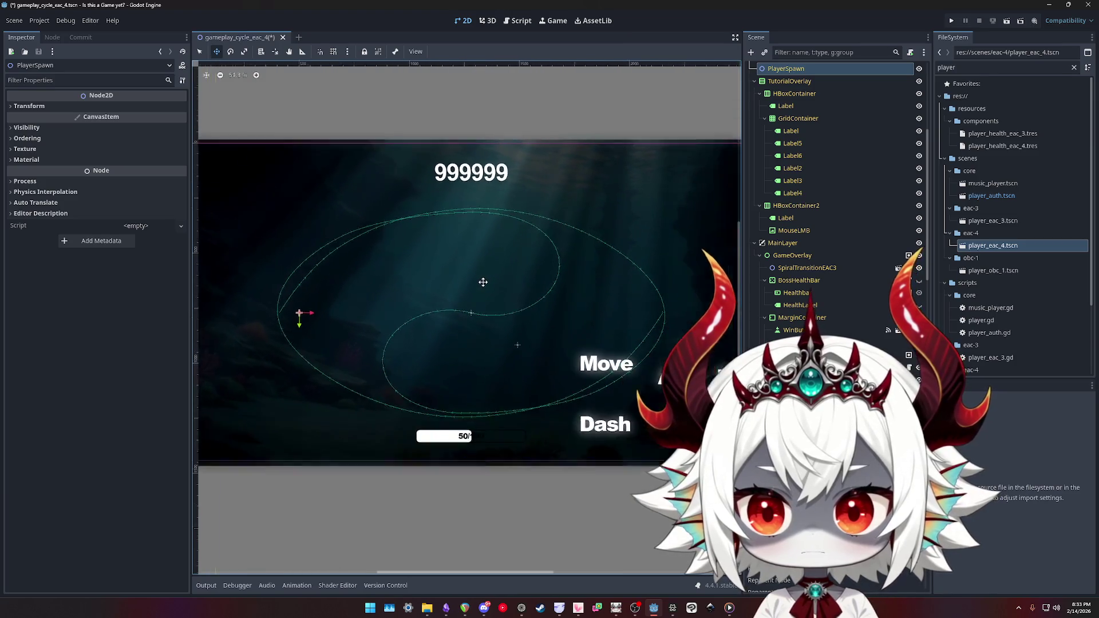
key("F5")
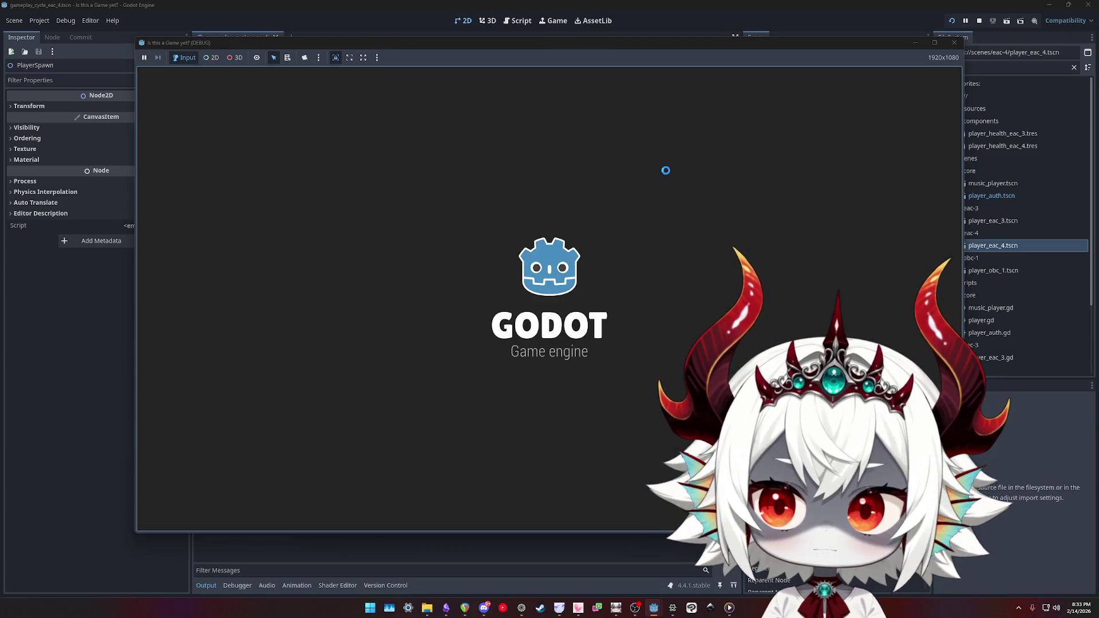
left_click(372, 16)
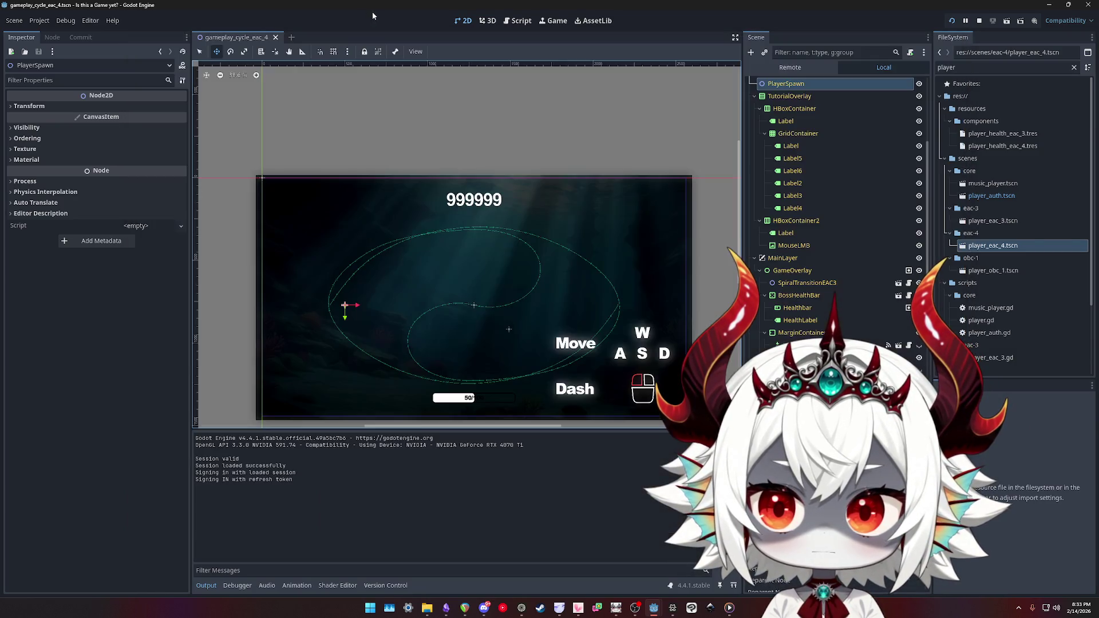
scroll(842, 314, "down", 10)
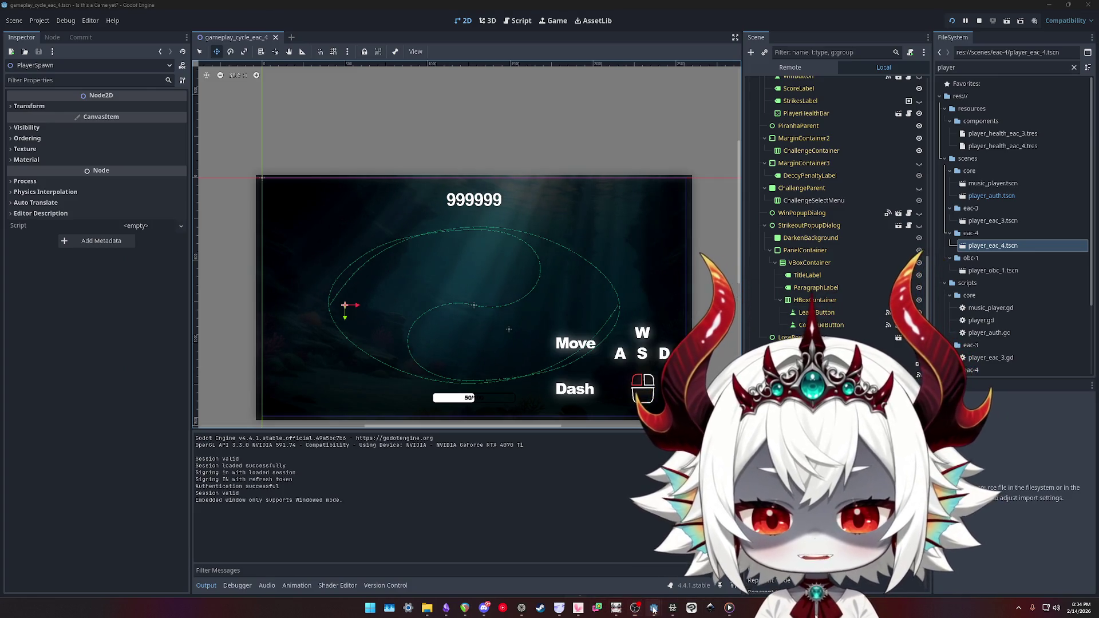
mouse_move(653, 609)
left_click(696, 566)
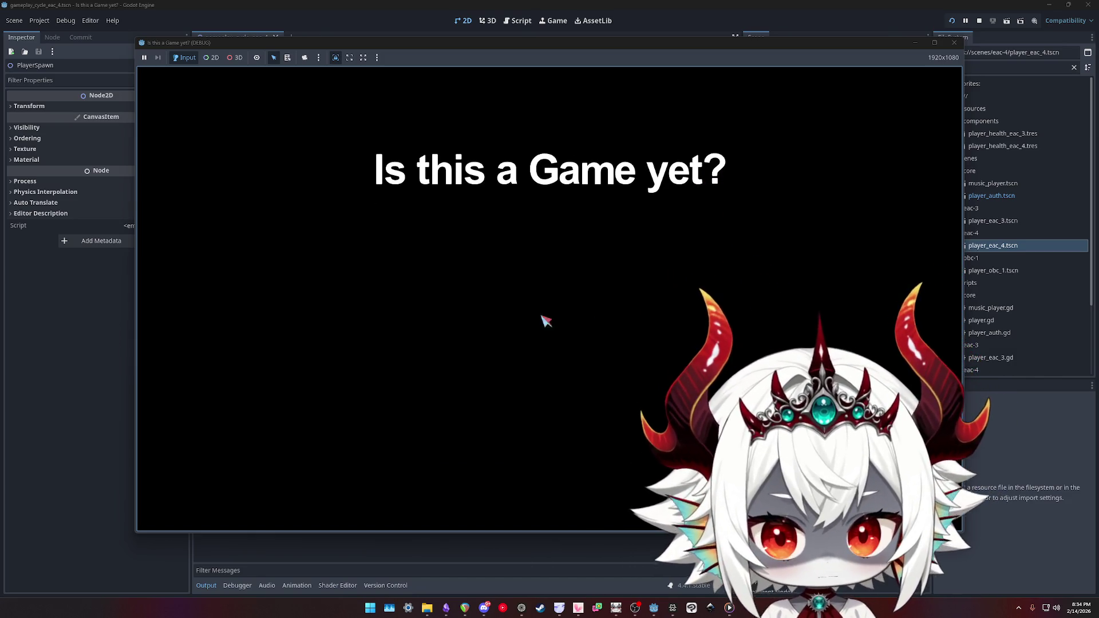
- Play a new run past Game Over to the Meganom round, then stop the test
left_click(539, 281)
left_click(544, 255)
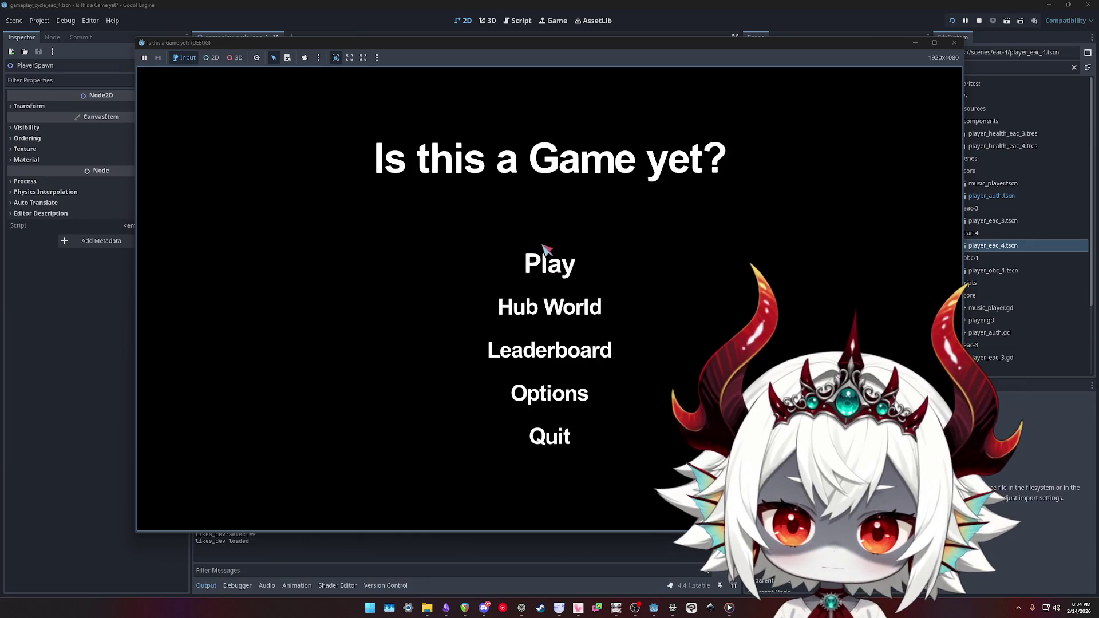
left_click(552, 262)
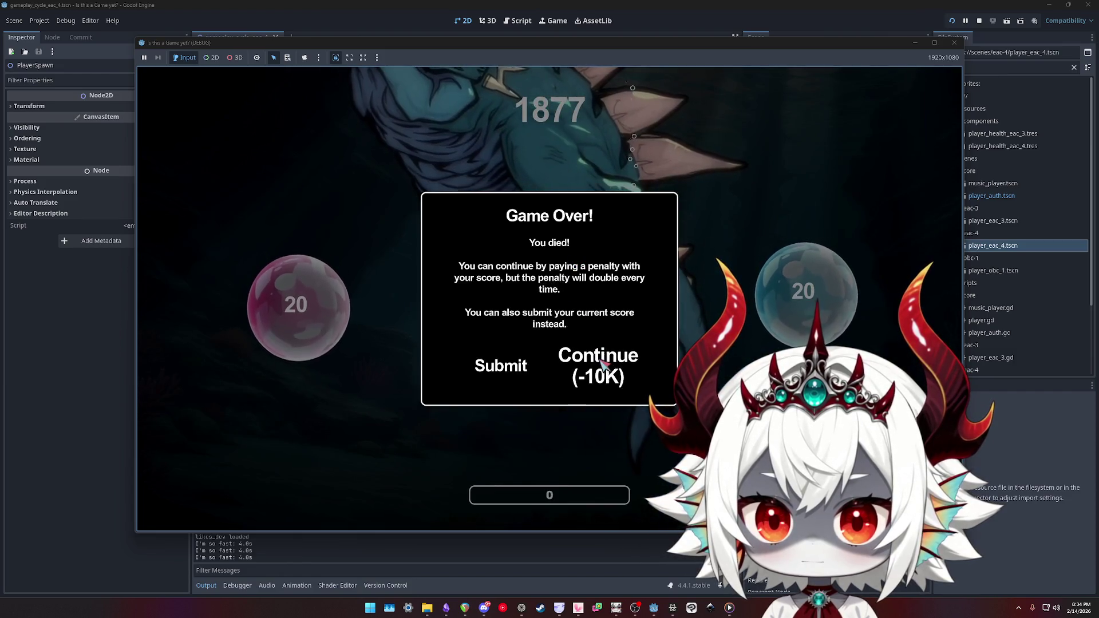
left_click(598, 367)
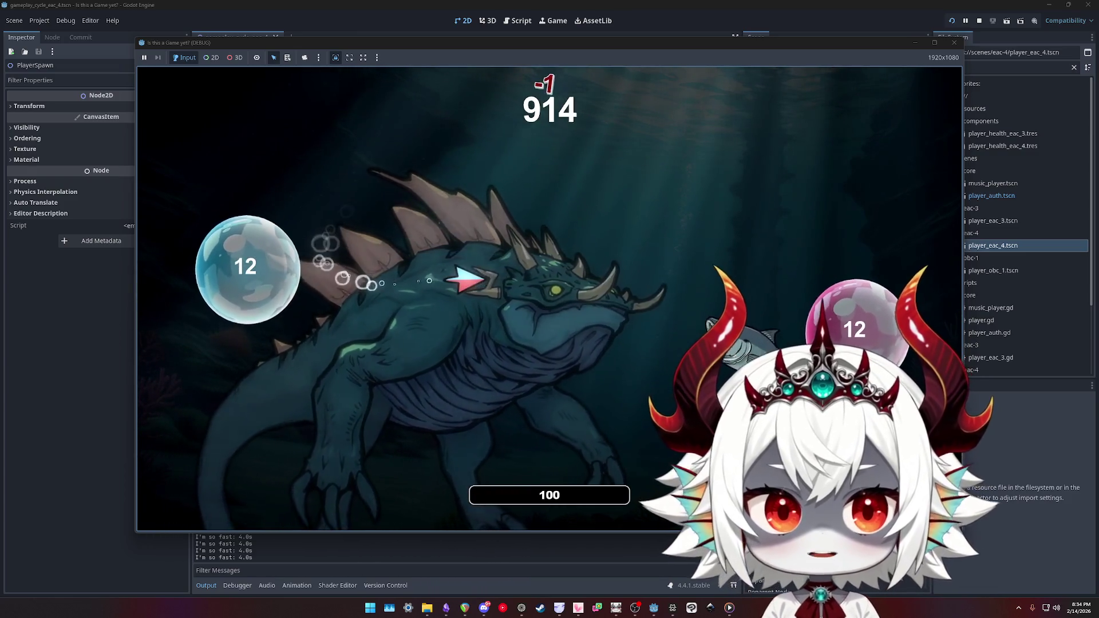
left_click(954, 43)
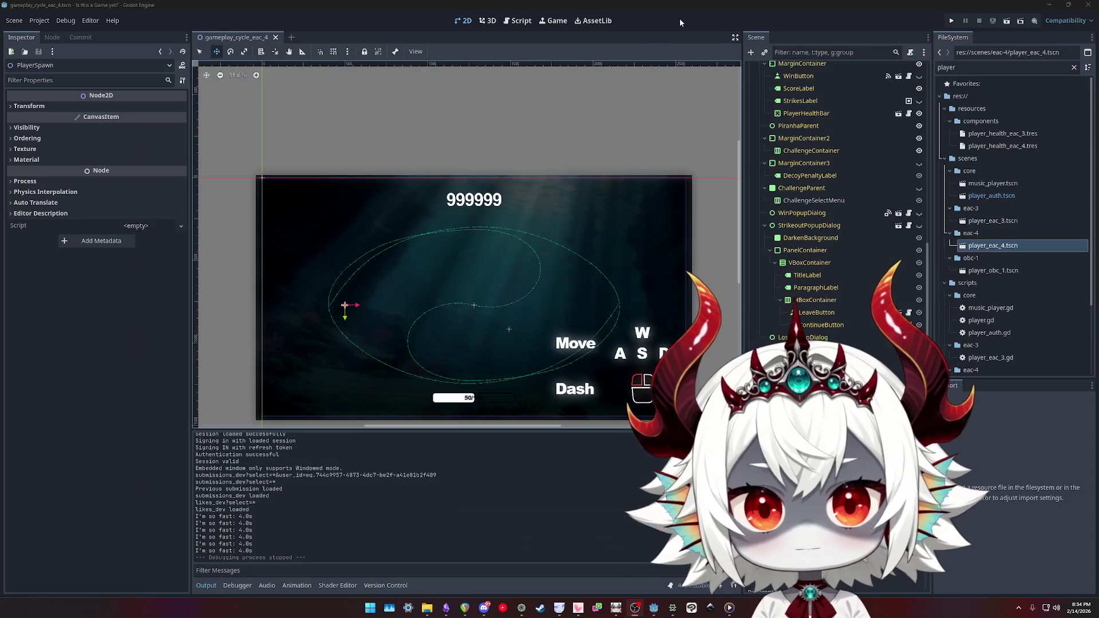
- Stage player_eac_3.tscn and commit it with the message 'Add +1 to z_index to fix player behind boss'
left_click(80, 37)
double_click(89, 69)
left_click(85, 450)
type("Fix layer")
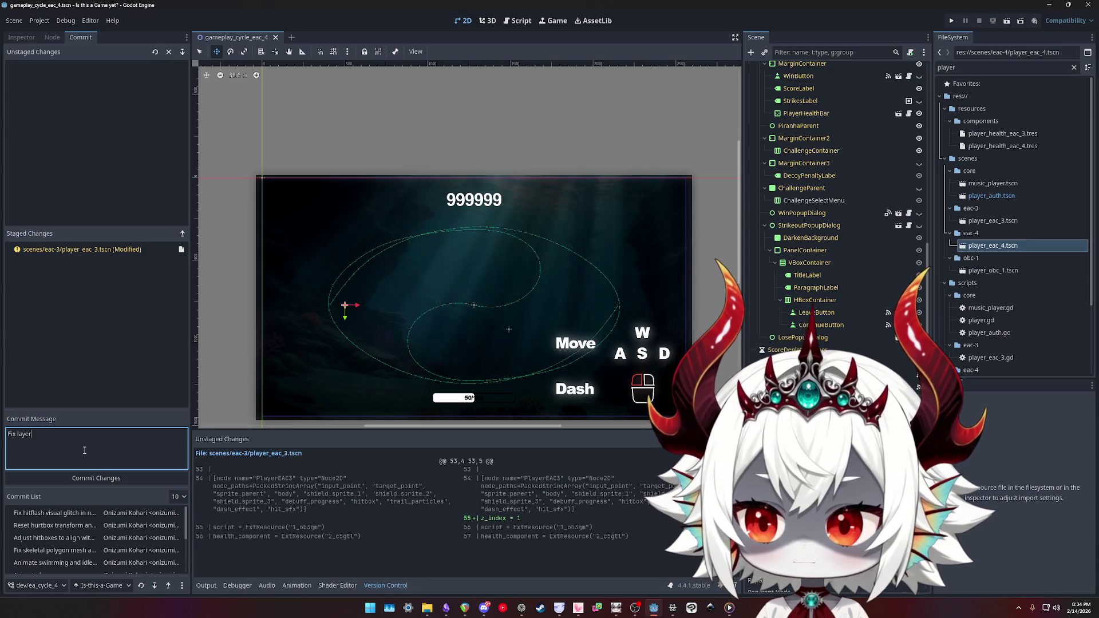
key("ctrl+a")
type("Fix")
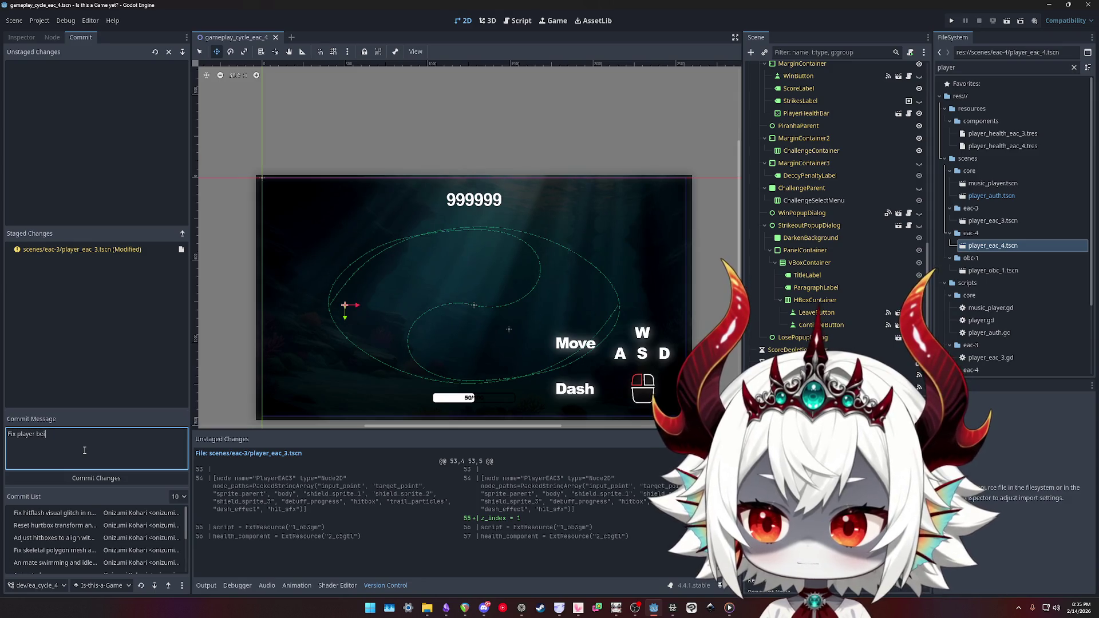
key("ctrl+a")
type("Add")
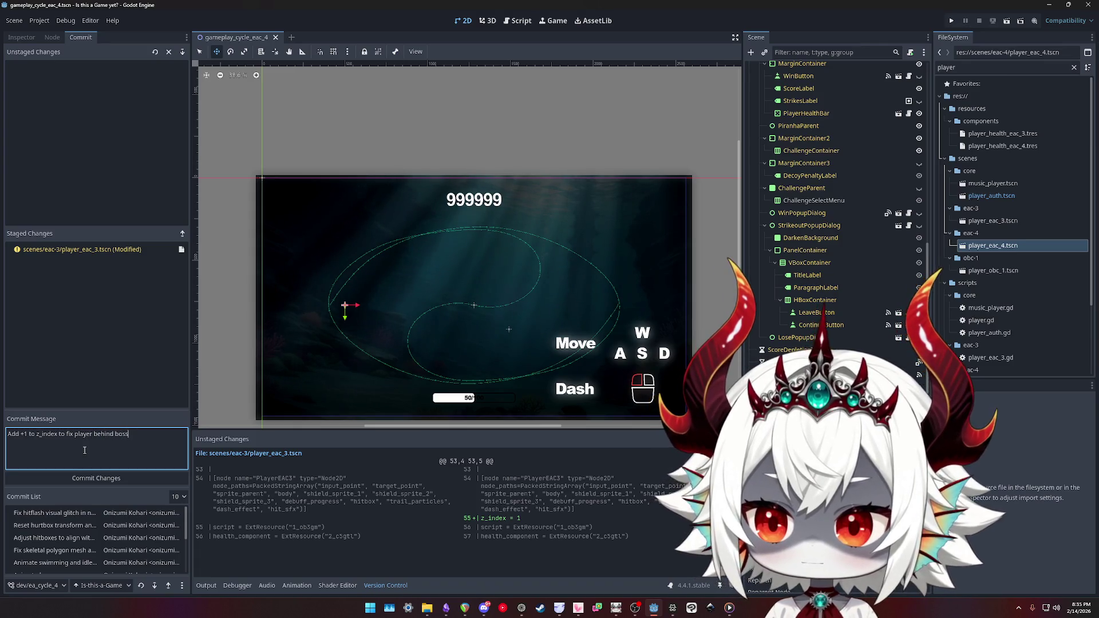
left_click(106, 478)
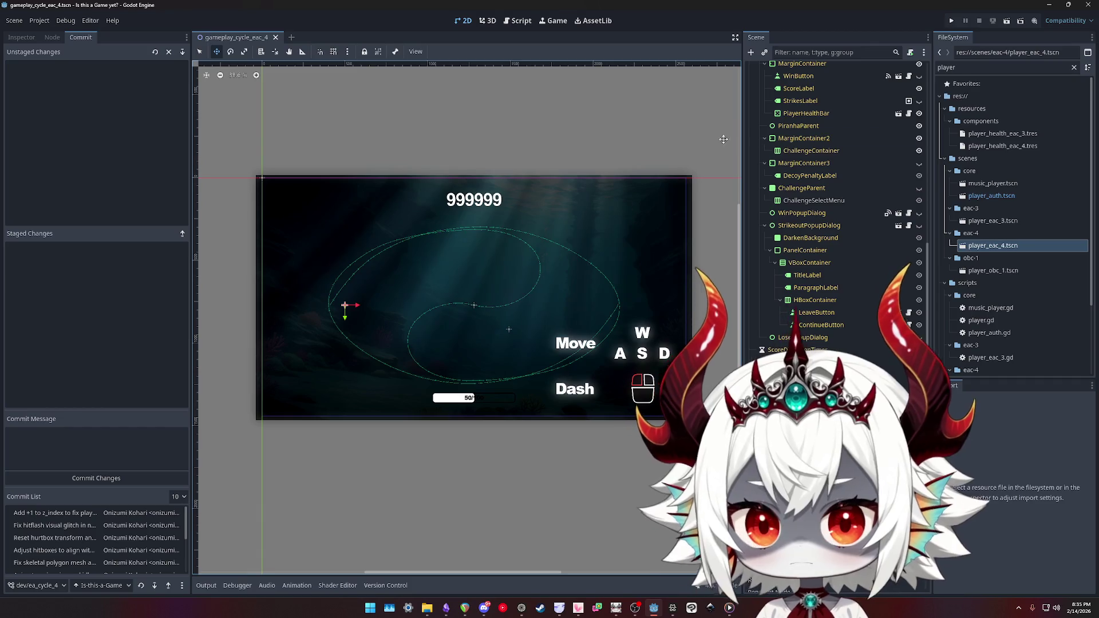
- Select the root GameplayCycleEAC4 node, then leave the Godot editor
scroll(794, 179, "up", 10)
left_click(792, 68)
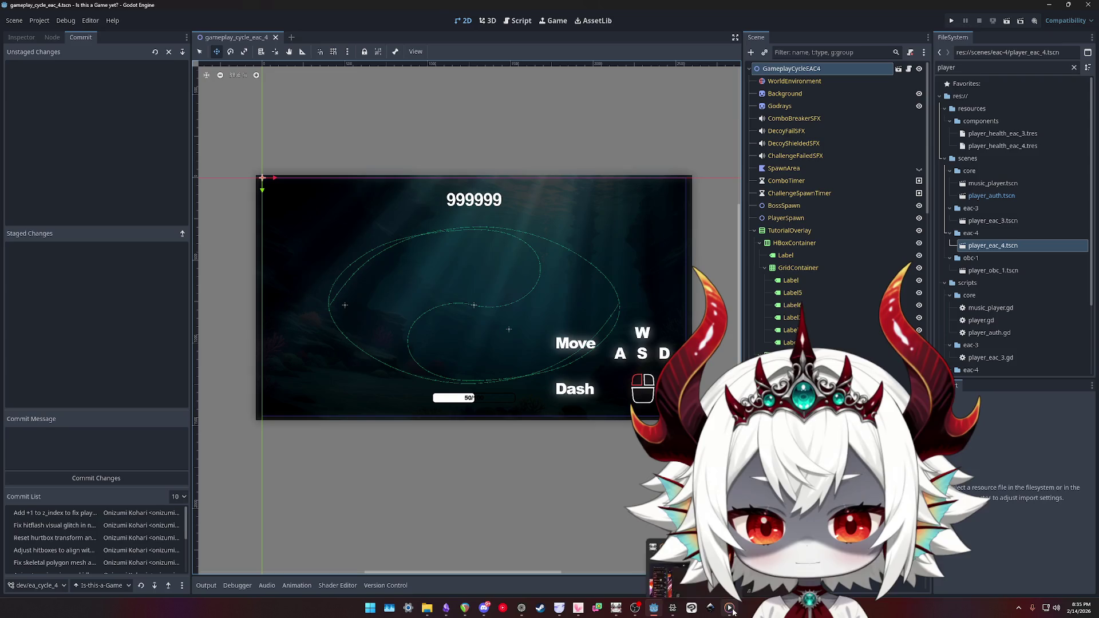
left_click(917, 613)
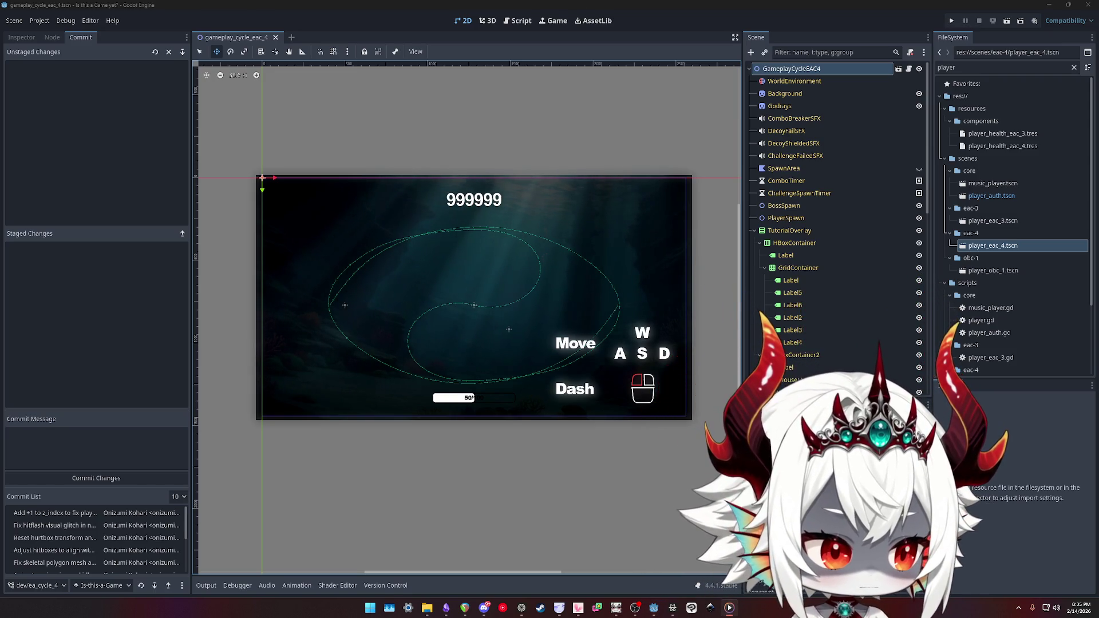
- Check off 'Fix meganom sprite layer' in the Obsidian TODO note and launch Clip Studio Paint
key("alt+Tab")
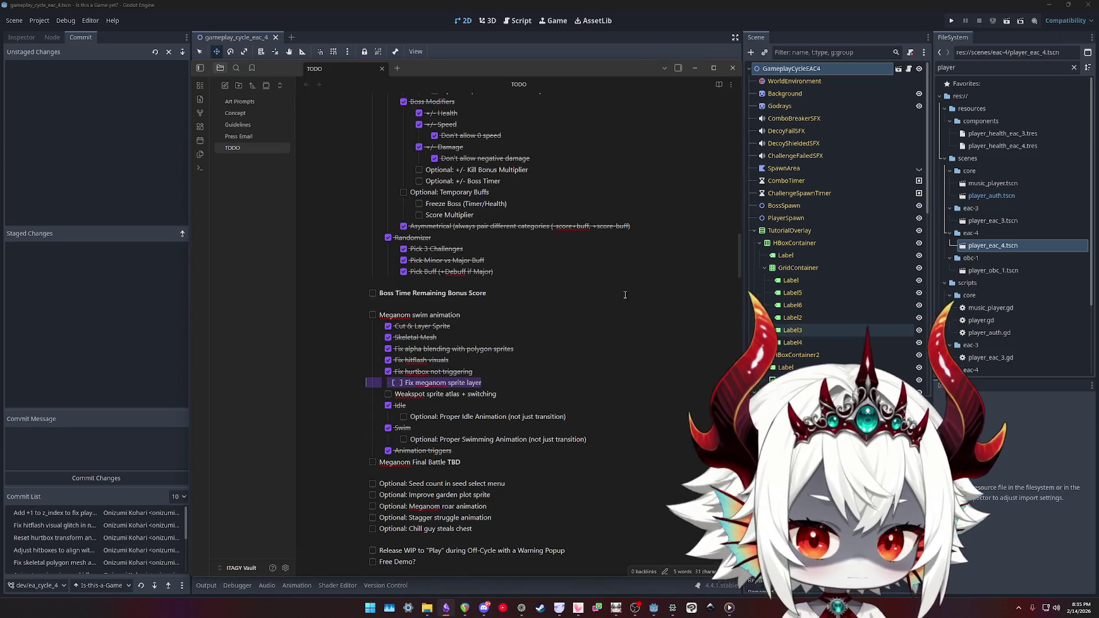
left_click(389, 383)
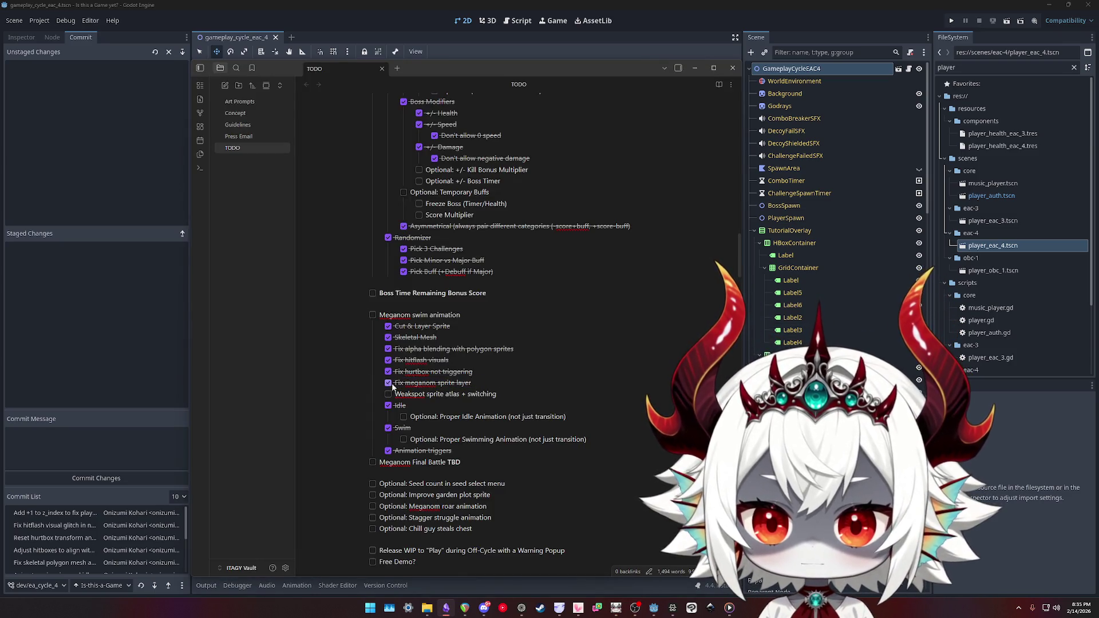
triple_click(517, 397)
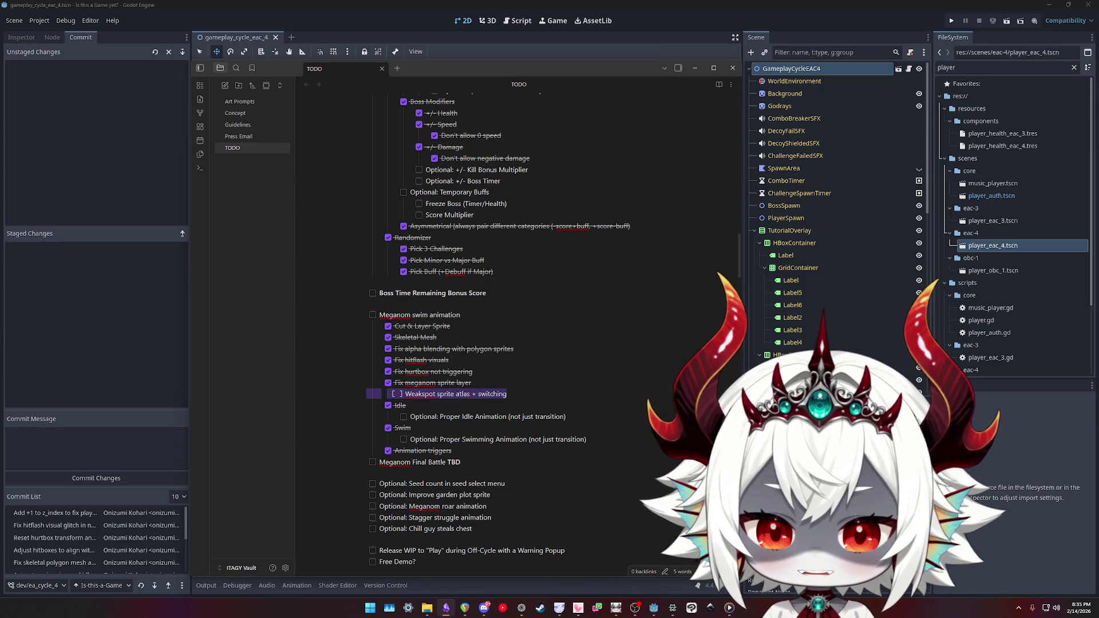
left_click(691, 608)
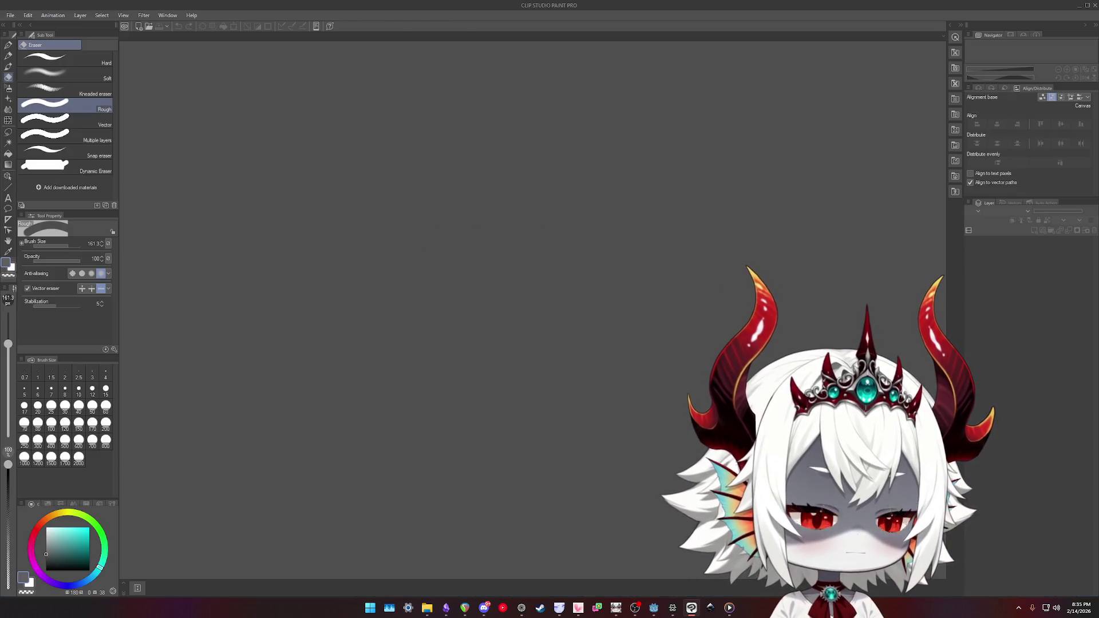
- Open the boss_aquatic artwork from the File menu
left_click(10, 15)
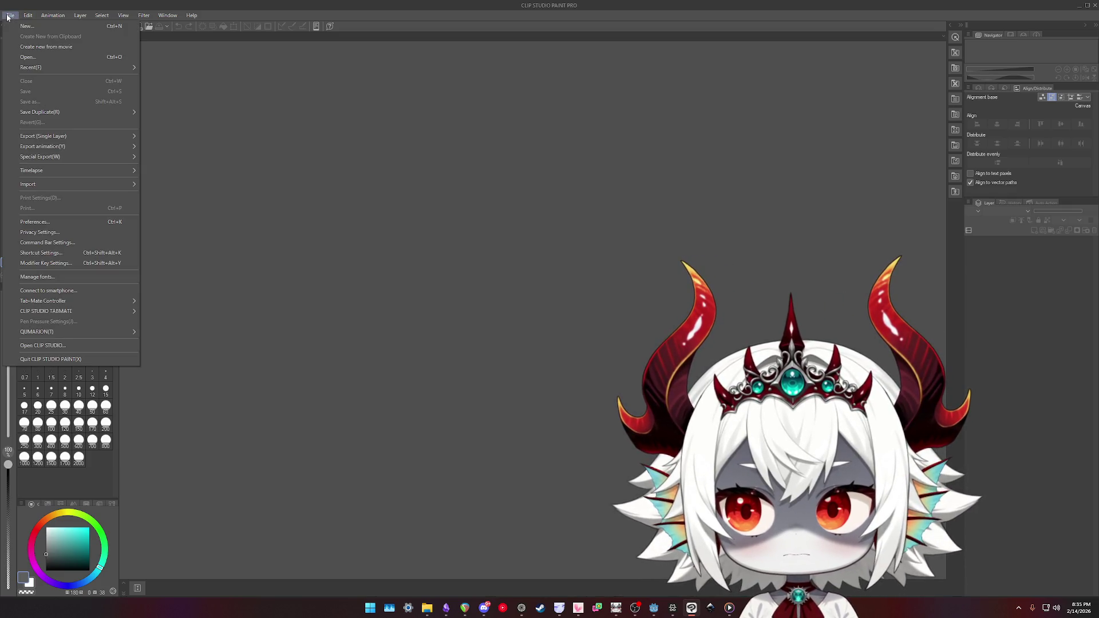
left_click(9, 16)
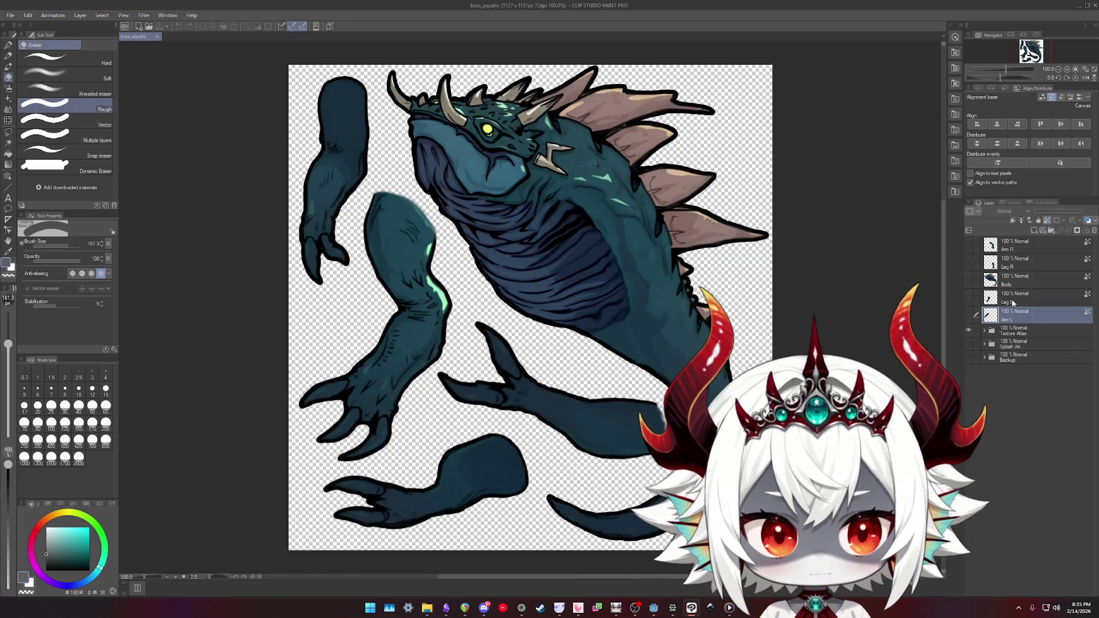
- In the Texture Atlas folder, add a new raster layer named 'Weakspot Overlay' above Body
left_click(1013, 332)
left_click(993, 331)
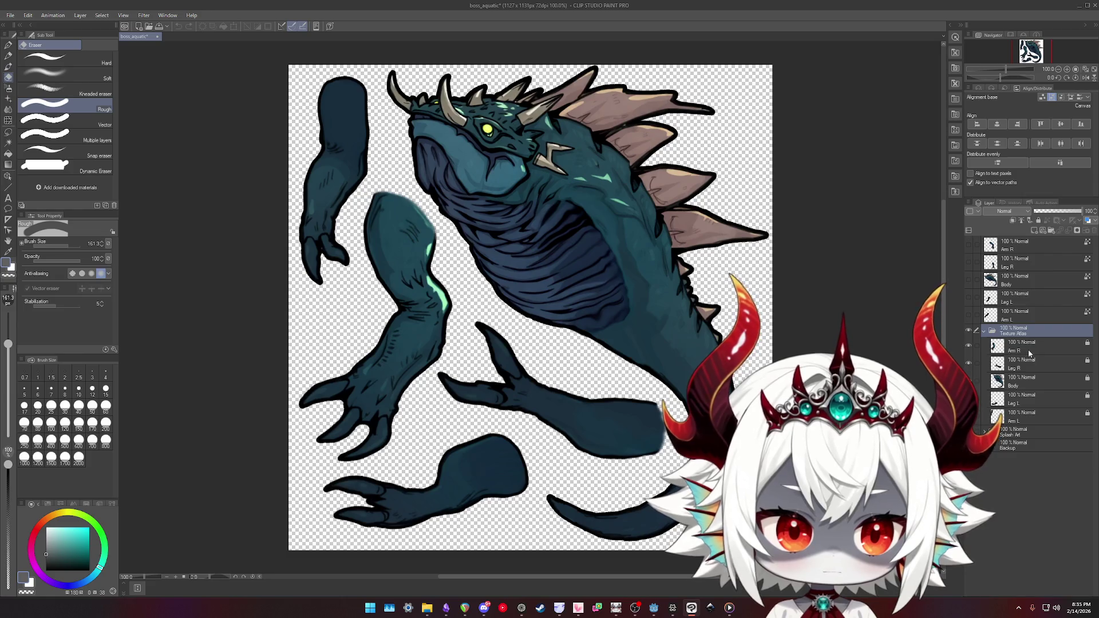
left_click(1028, 350)
left_click(1026, 419, "shift")
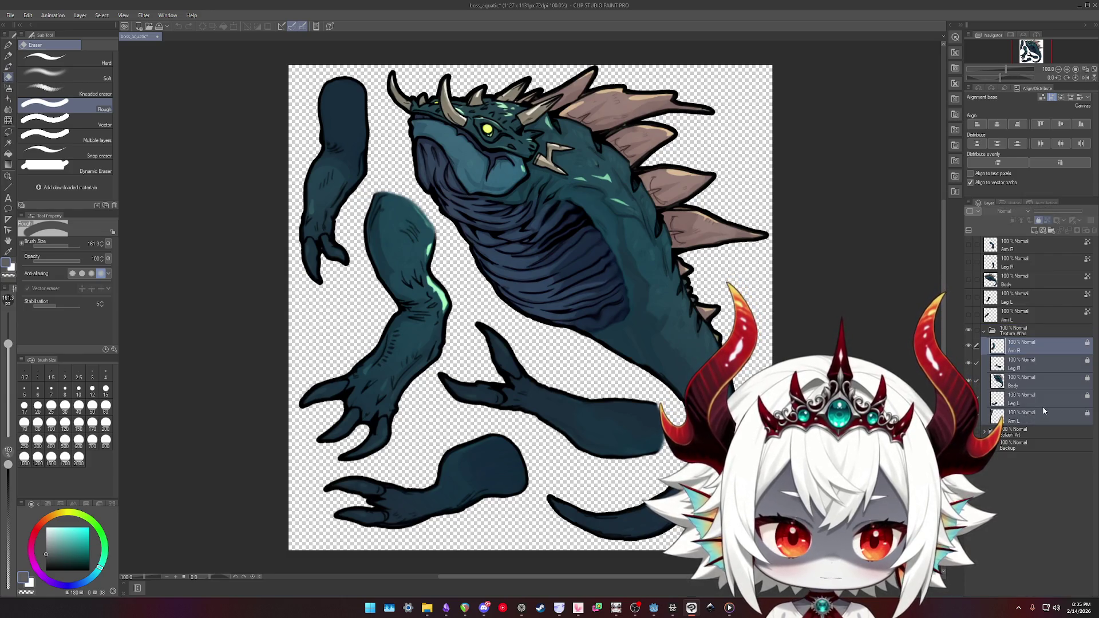
left_click(1008, 333)
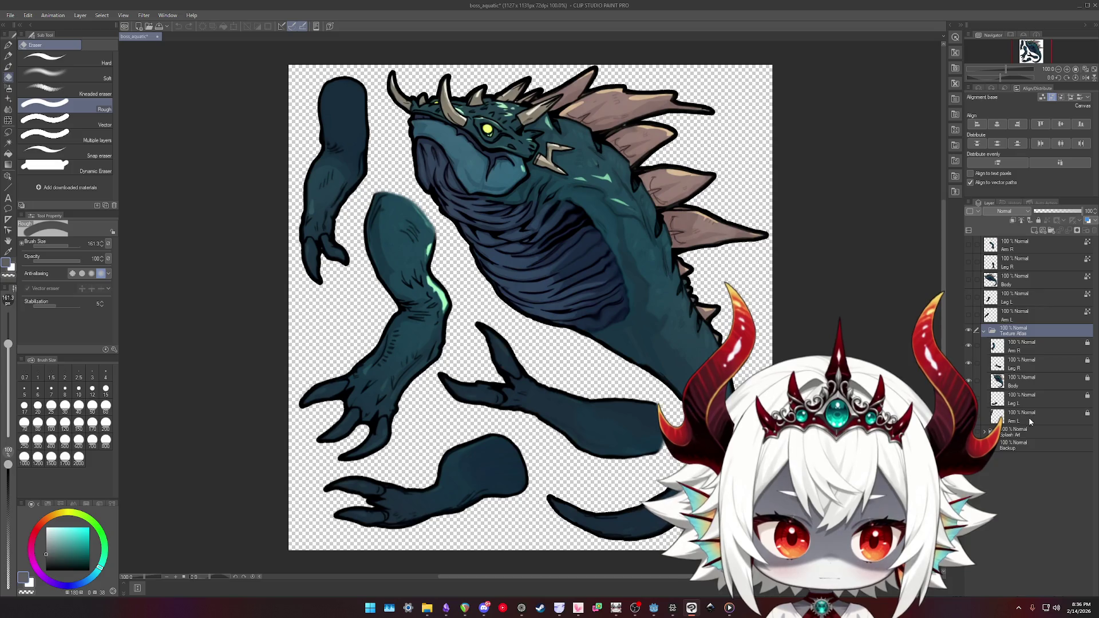
left_click(1020, 383)
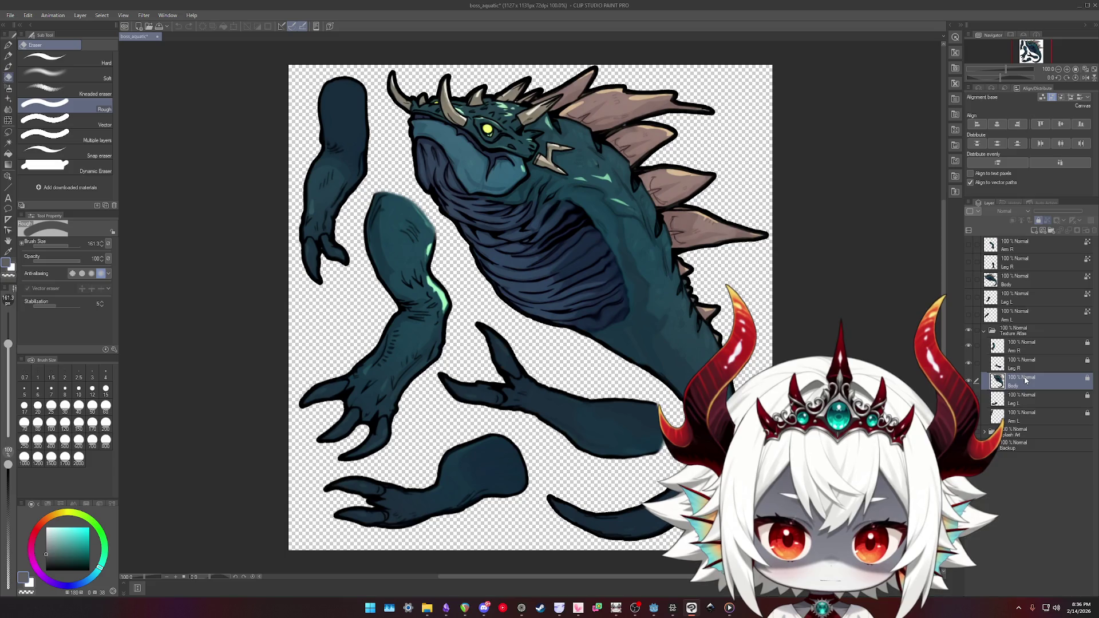
left_click(1035, 231)
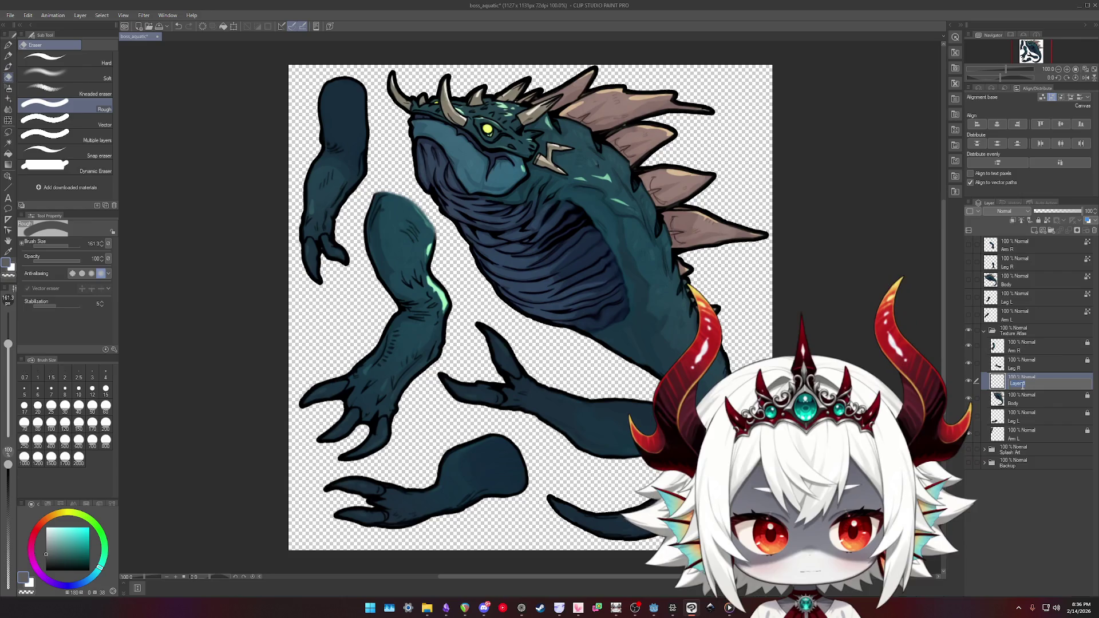
type("Weakspot Overlay")
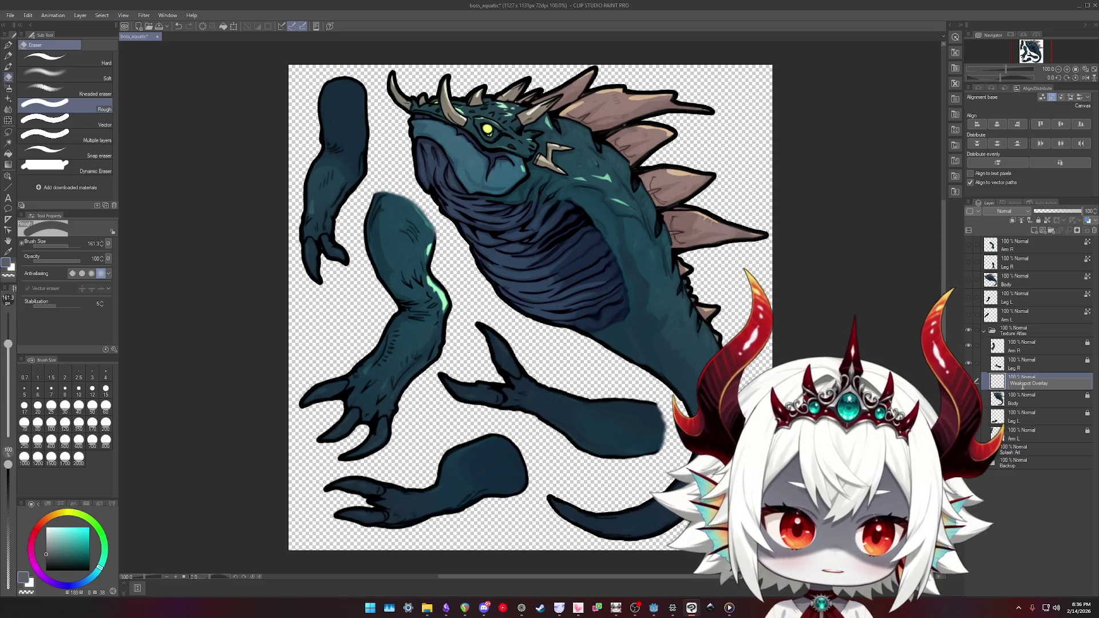
key("Return")
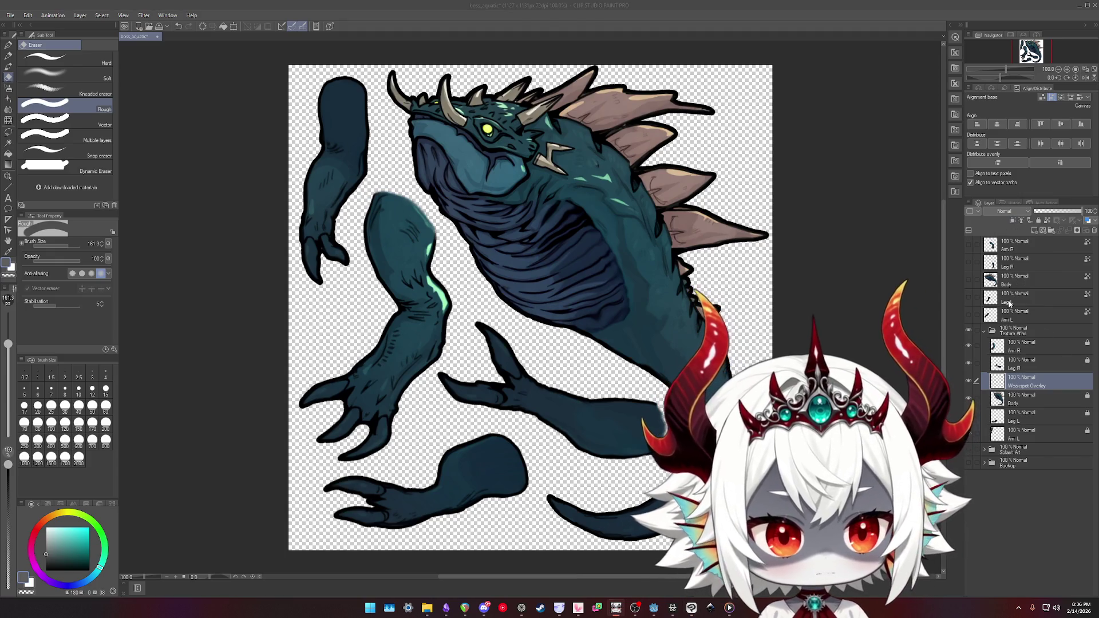
- Clip Weakspot Overlay to Body and convert it to Add (Glow) blending
left_click(1011, 222)
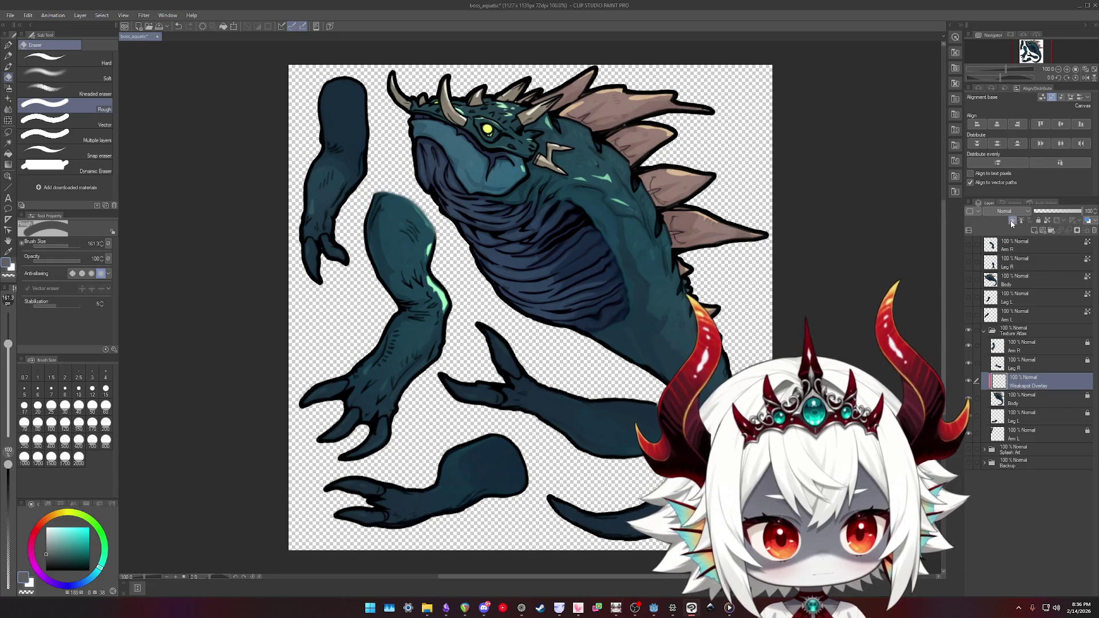
right_click(1026, 380)
left_click(1031, 375)
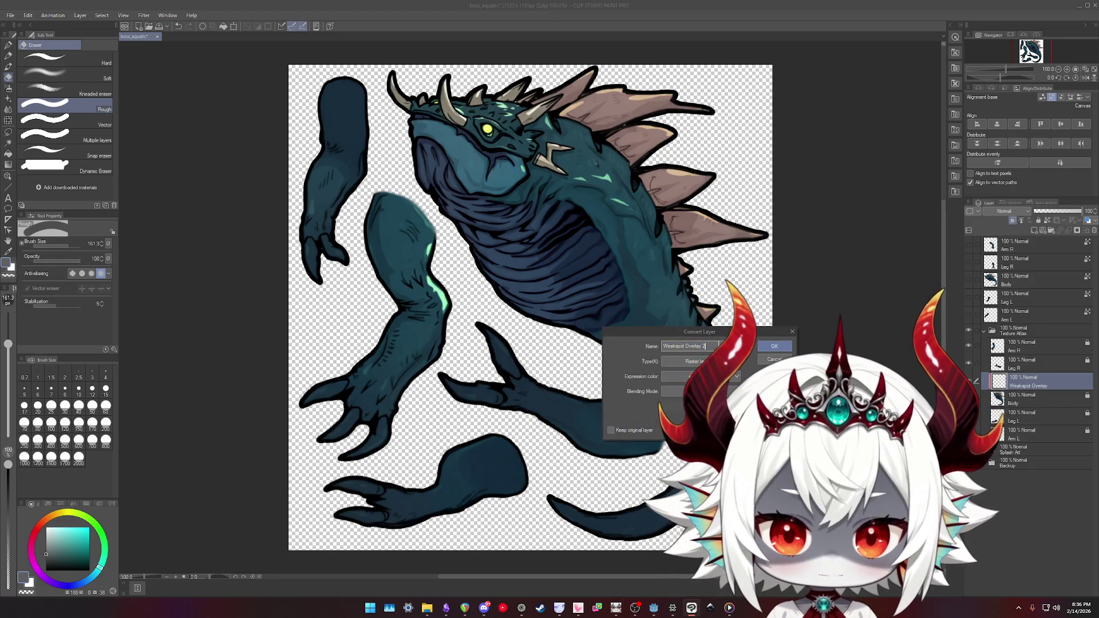
left_click(682, 391)
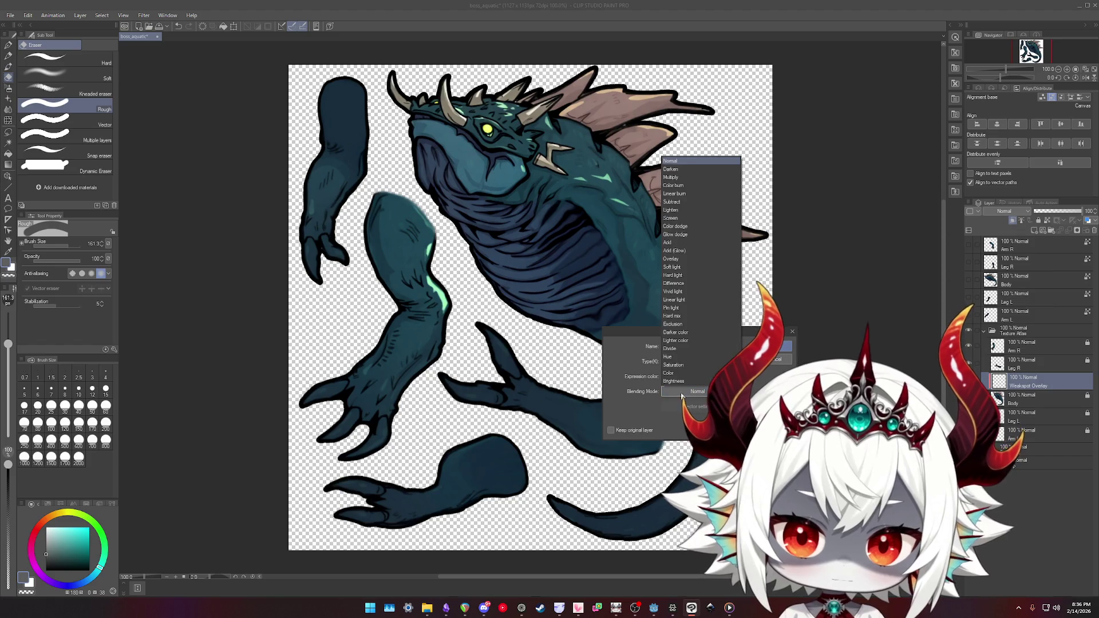
left_click(681, 252)
left_click(781, 346)
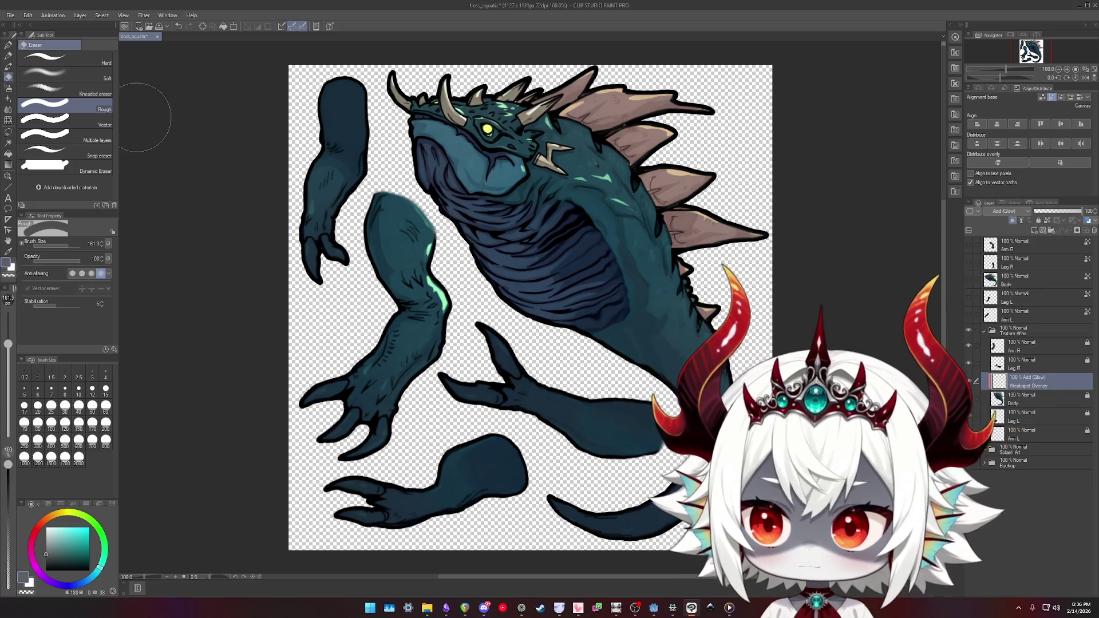
- Airbrush a bright red glow over the tail tip, redoing the stroke until it fits
key("b")
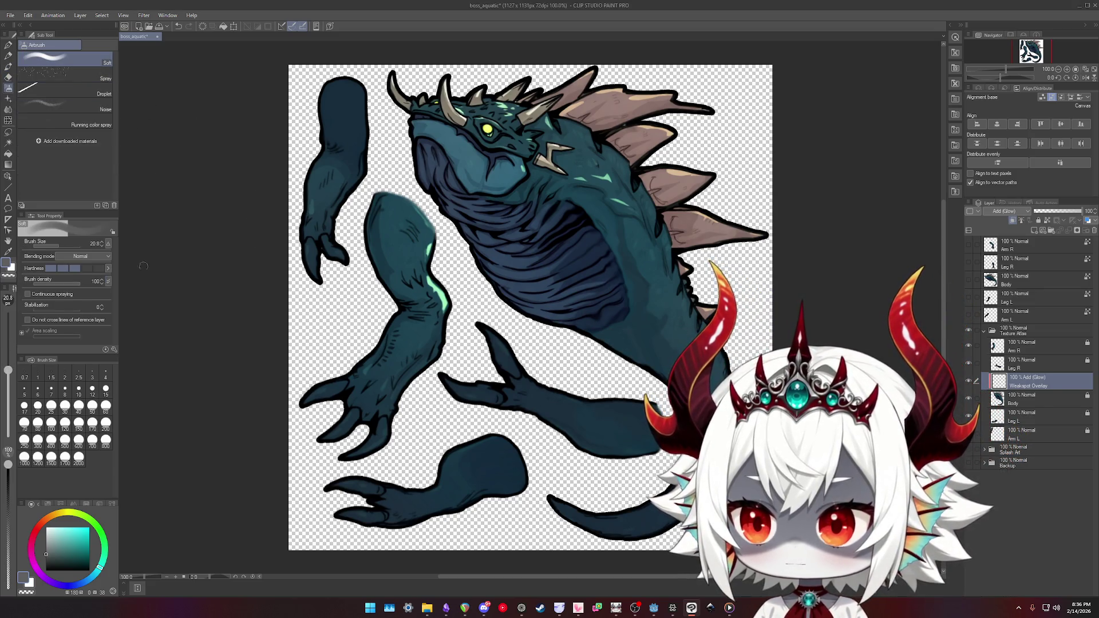
left_click(36, 531)
left_click(90, 527)
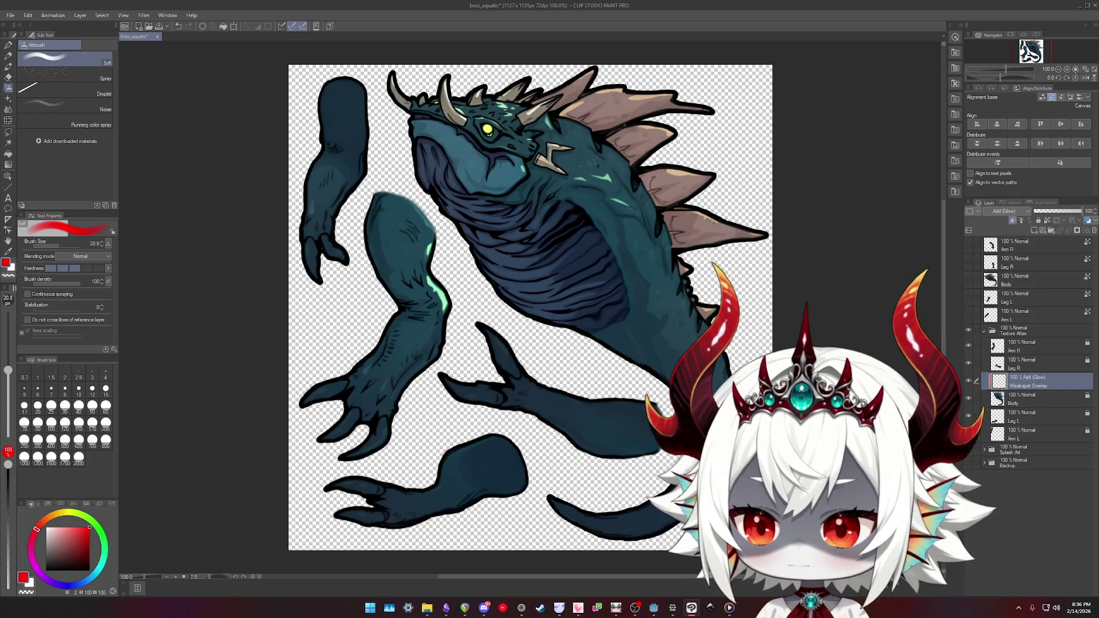
left_click_drag(552, 498, 650, 517)
key("ctrl+z")
mouse_move(549, 497)
left_mouse_down()
mouse_move(579, 523)
mouse_move(663, 498)
mouse_move(598, 399)
left_mouse_up()
key("ctrl+z")
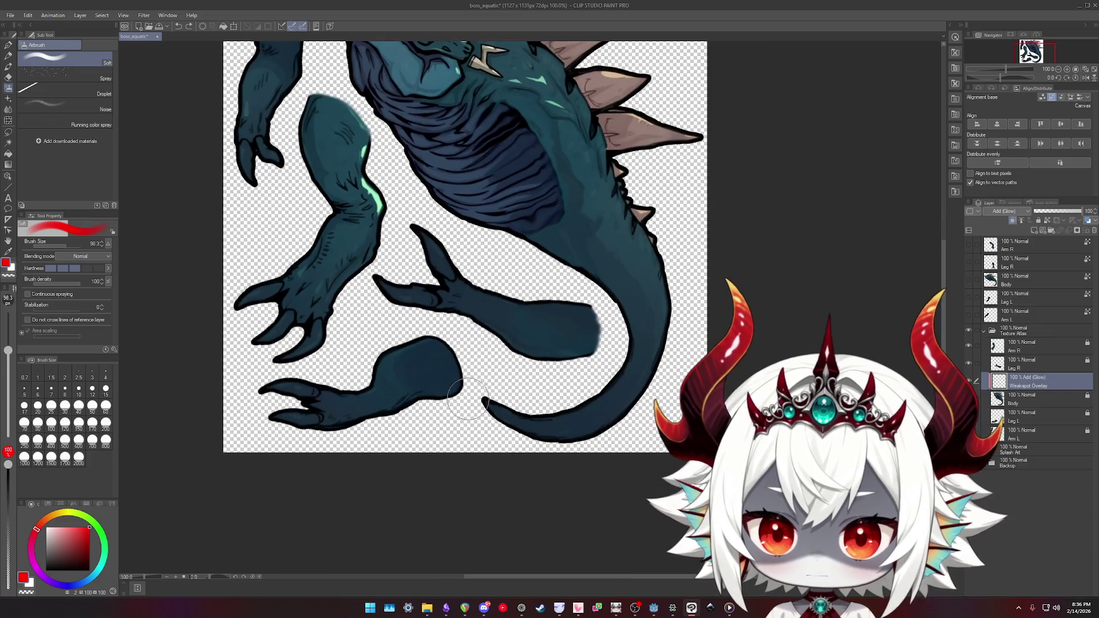
mouse_move(482, 401)
left_mouse_down()
mouse_move(589, 421)
mouse_move(632, 381)
left_mouse_up()
scroll(628, 429, "down", 3)
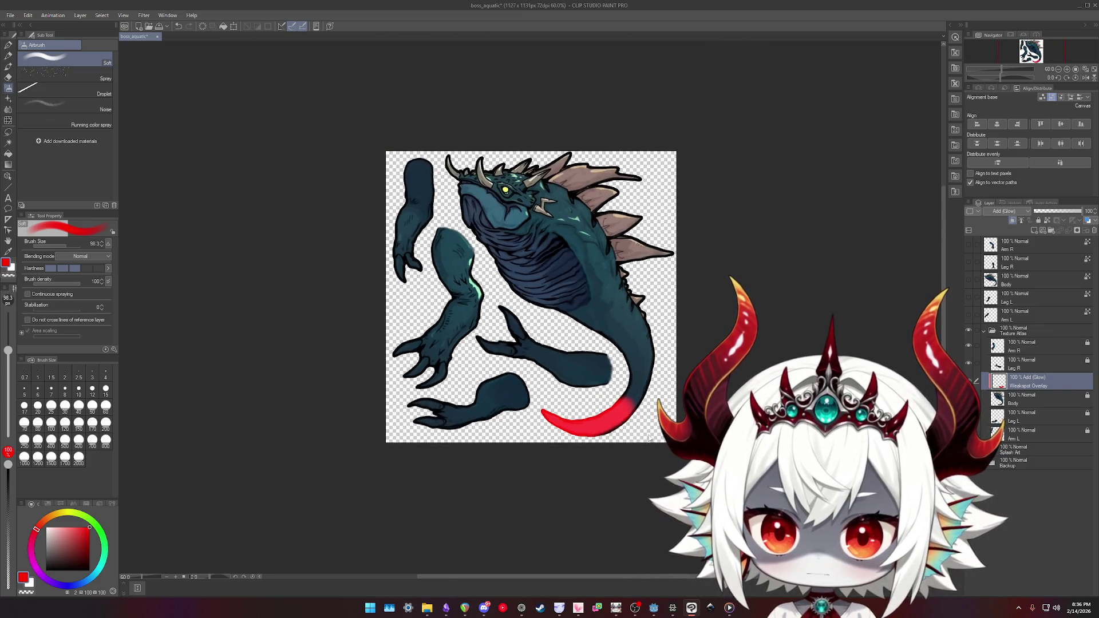
key("ctrl+z")
scroll(630, 412, "up", 2)
mouse_move(503, 399)
left_mouse_down()
mouse_move(530, 417)
mouse_move(585, 425)
mouse_move(633, 388)
left_mouse_up()
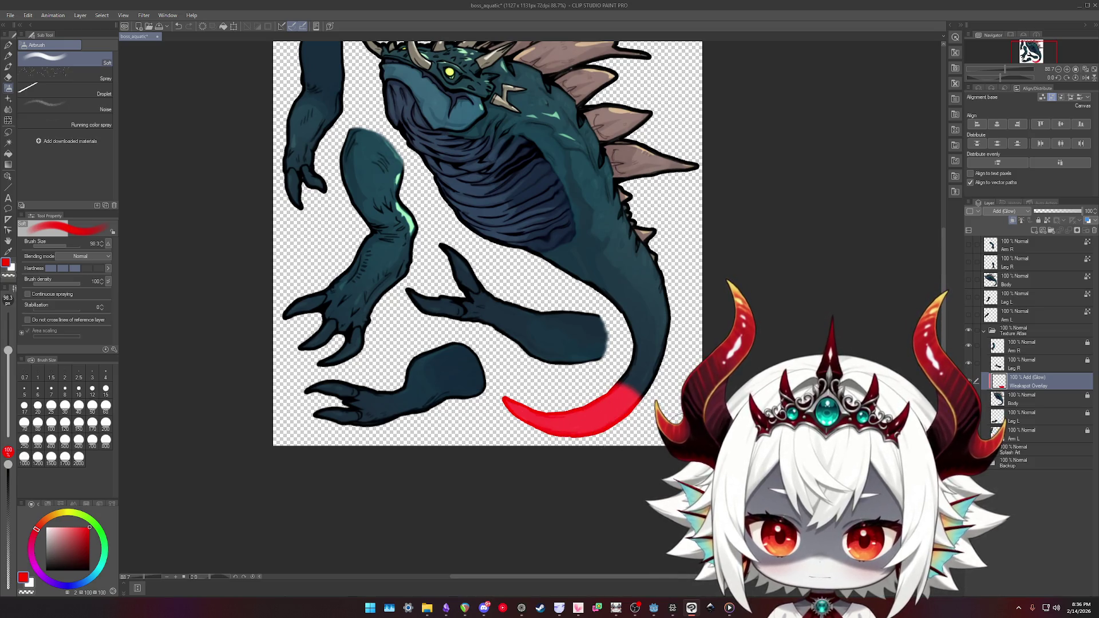
key("ctrl+z")
left_click_drag(506, 401, 535, 417)
mouse_move(578, 416)
left_mouse_down()
mouse_move(571, 440)
mouse_move(503, 404)
left_mouse_up()
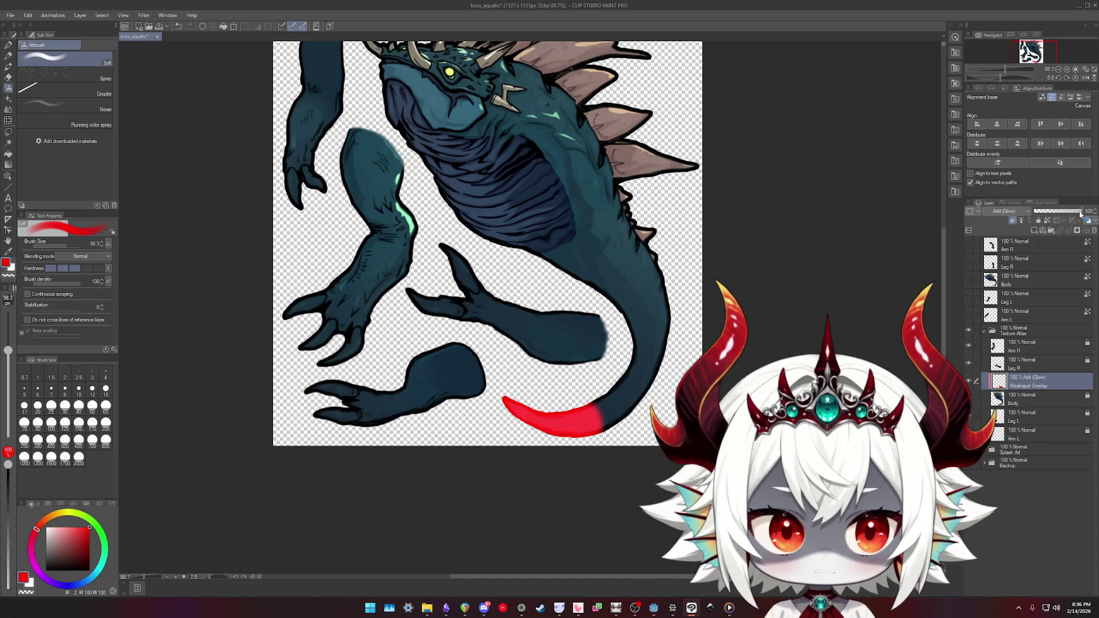
- Lower the Weakspot Overlay opacity to about 50% and intensify the red at the tail tip
mouse_move(1080, 214)
left_mouse_down()
mouse_move(1046, 215)
mouse_move(1059, 214)
left_mouse_up()
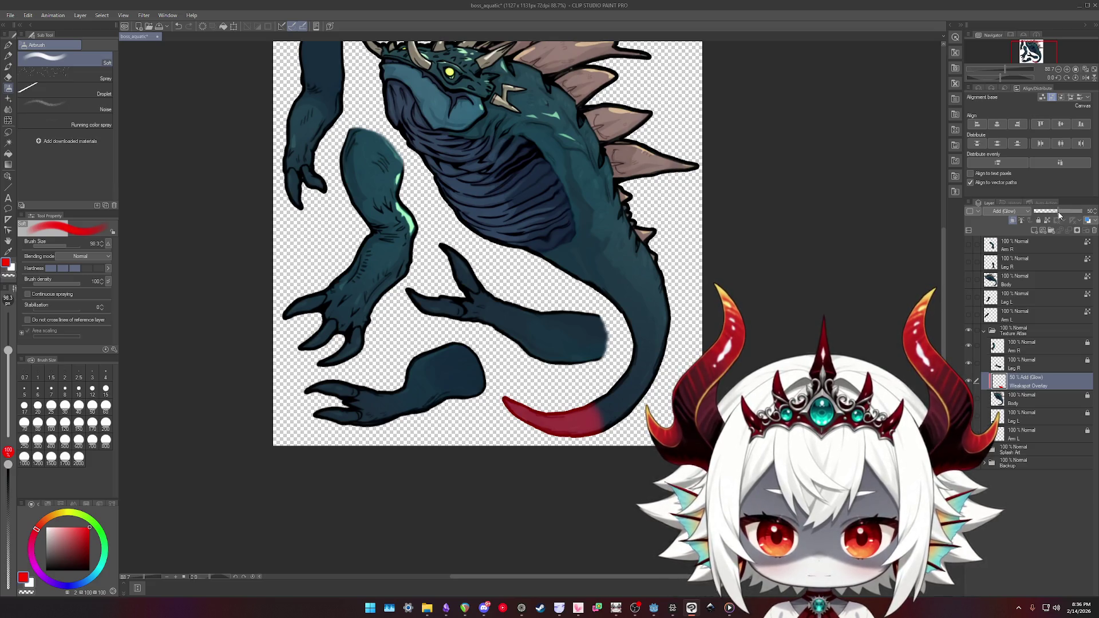
scroll(768, 311, "down", 3)
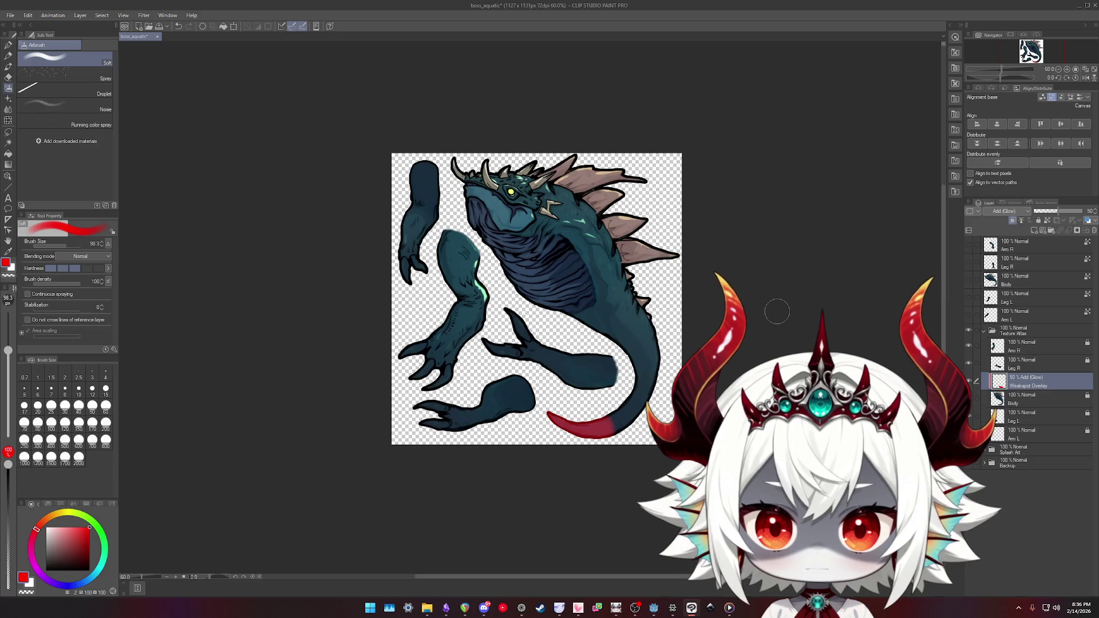
scroll(616, 443, "up", 5)
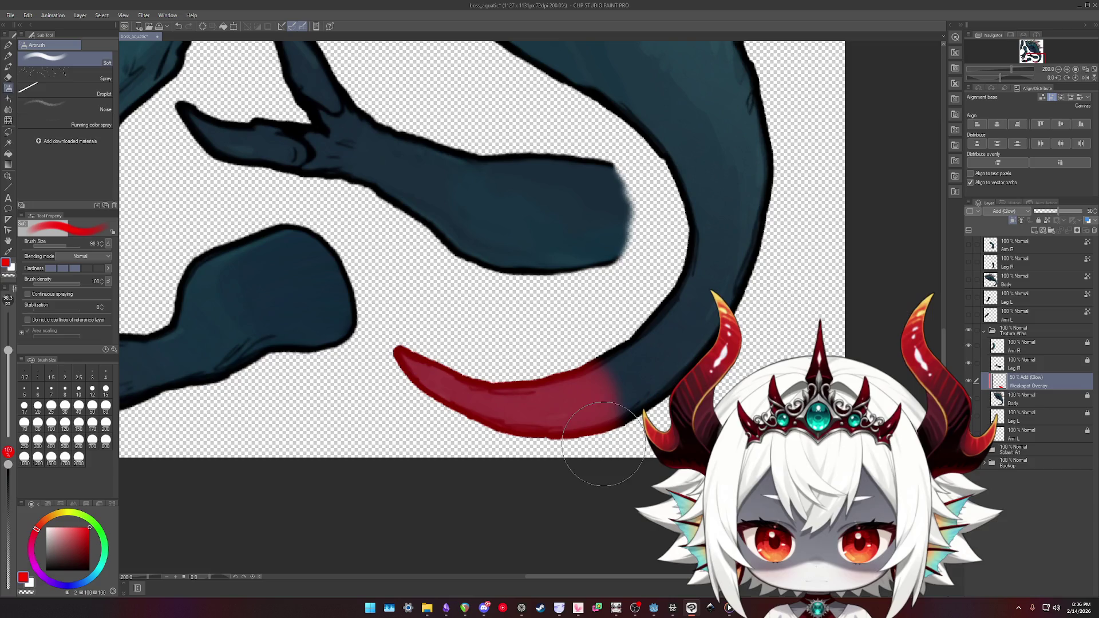
mouse_move(604, 444)
left_mouse_down()
mouse_move(578, 424)
mouse_move(601, 377)
mouse_move(607, 445)
left_mouse_up()
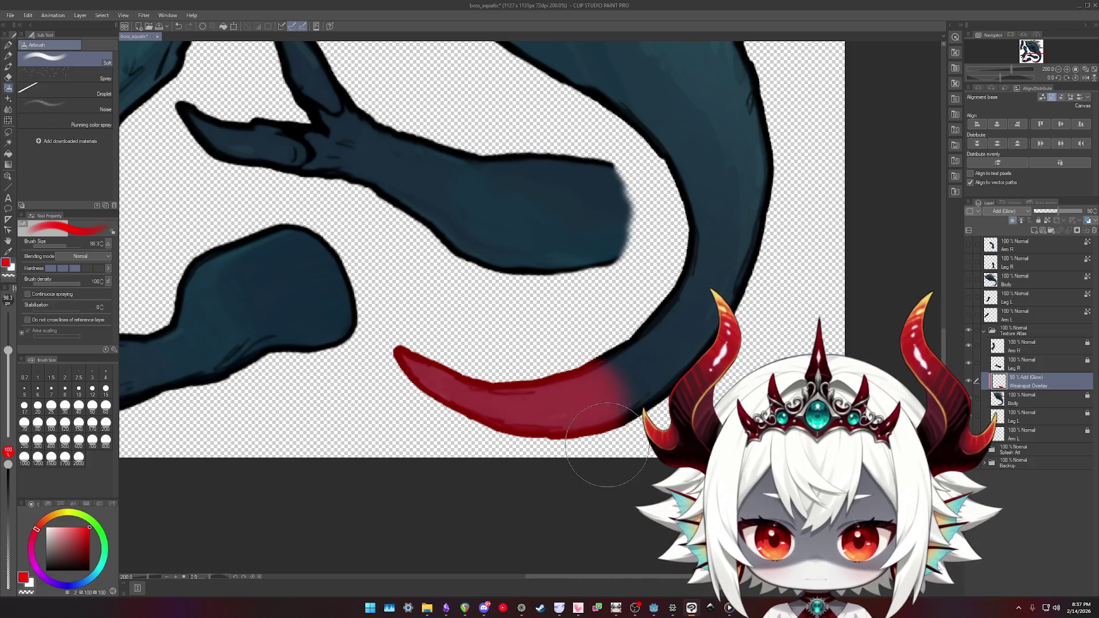
scroll(606, 445, "down", 5)
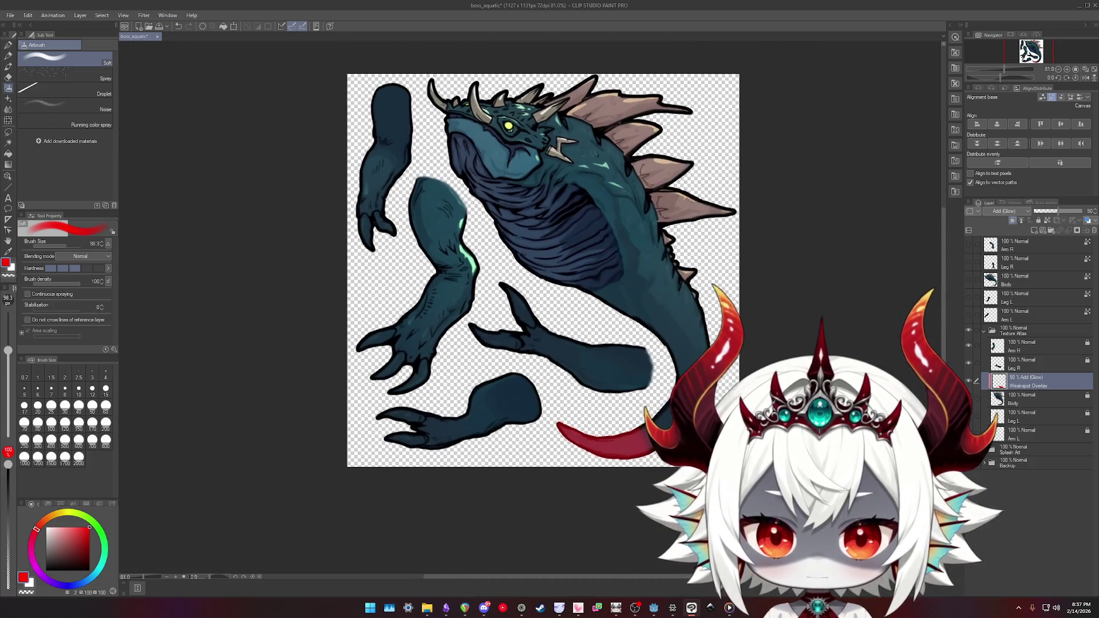
- Minimise Godot, bring Clip Studio Paint back, and save the boss_aquatic drawing
left_click(653, 608)
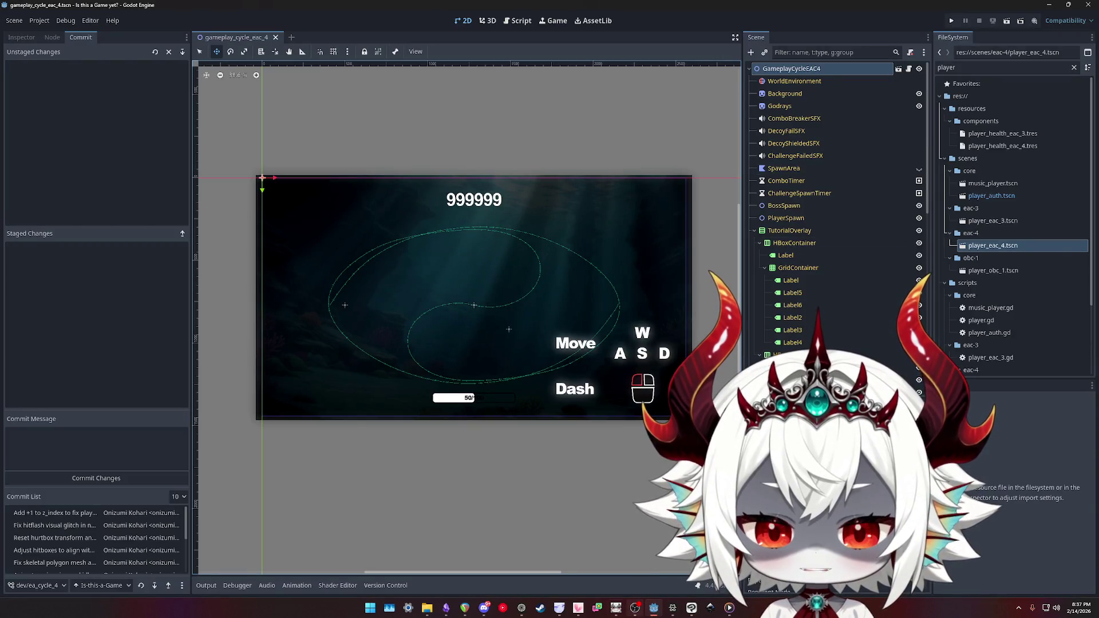
left_click(652, 610)
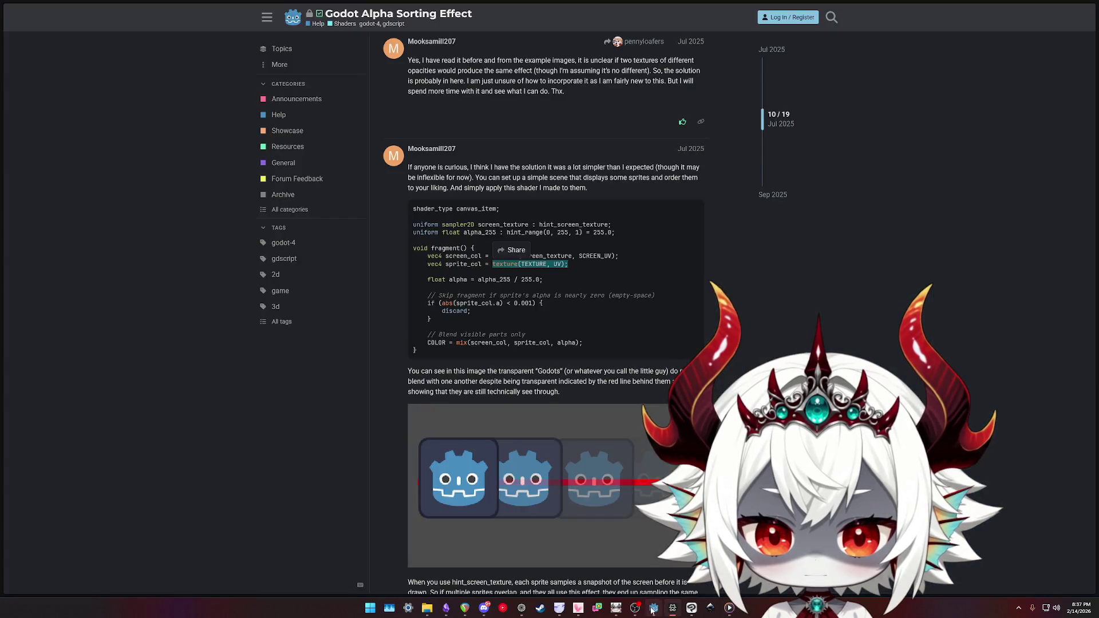
left_click(691, 607)
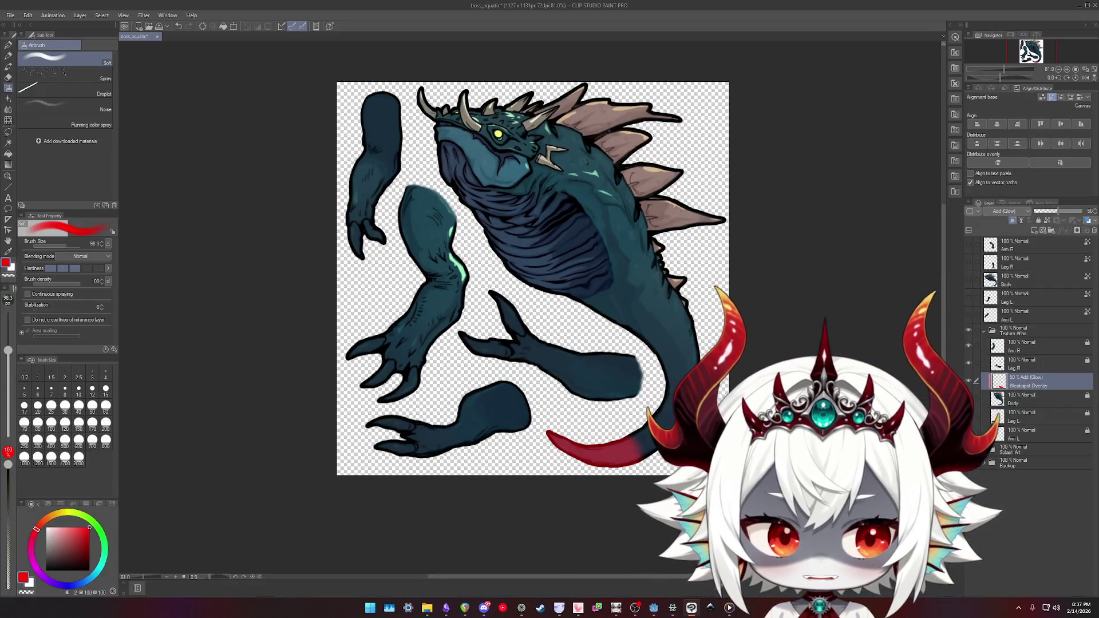
left_click(916, 362)
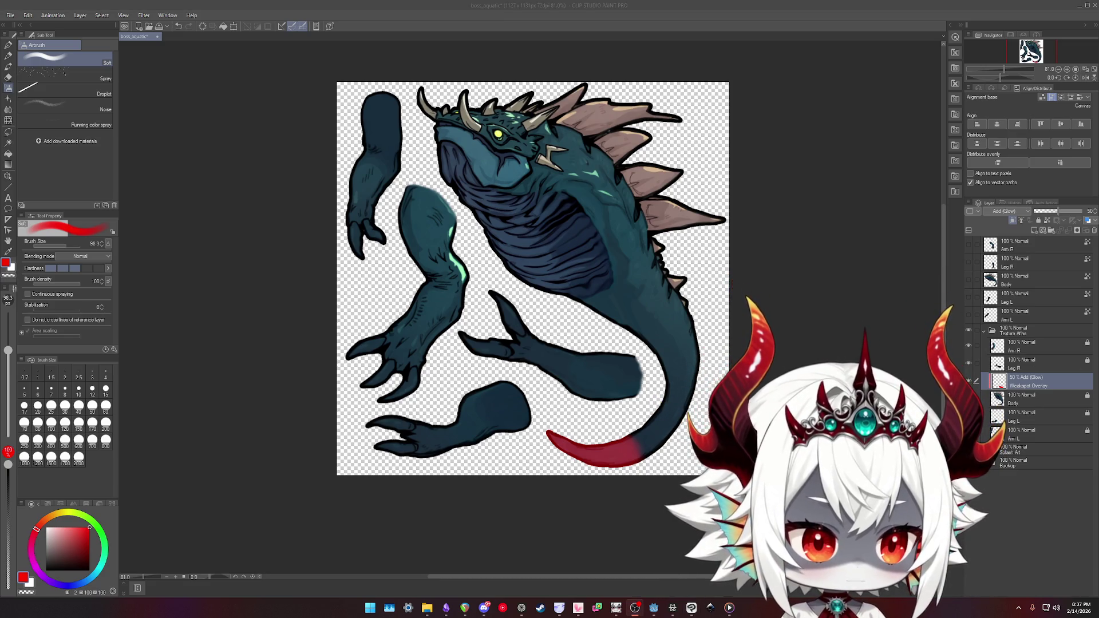
scroll(729, 455, "down", 2)
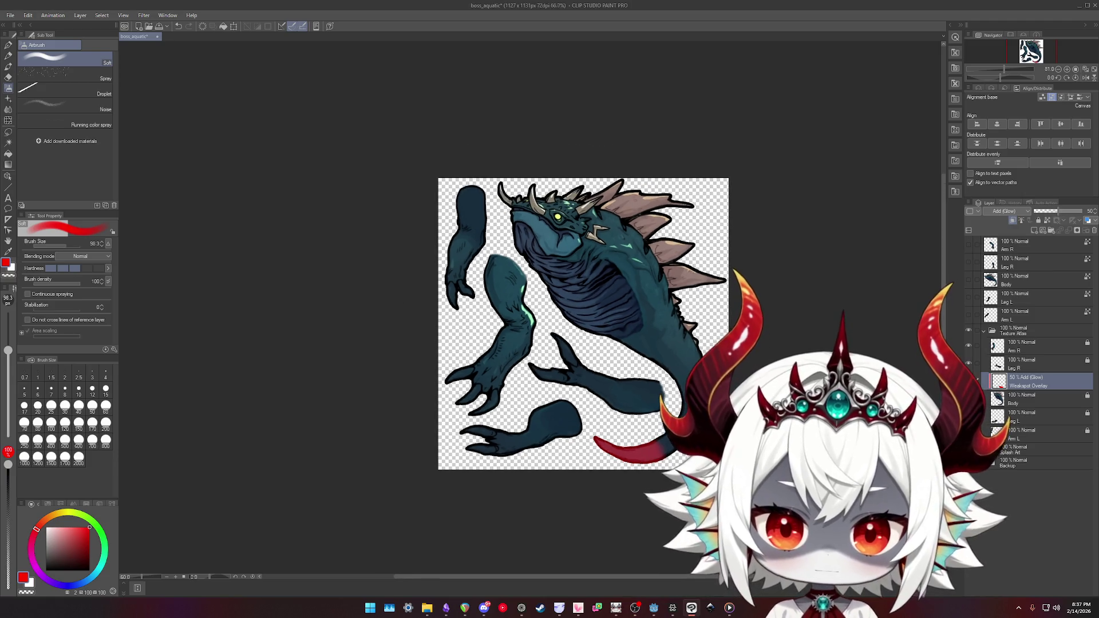
key("ctrl+s")
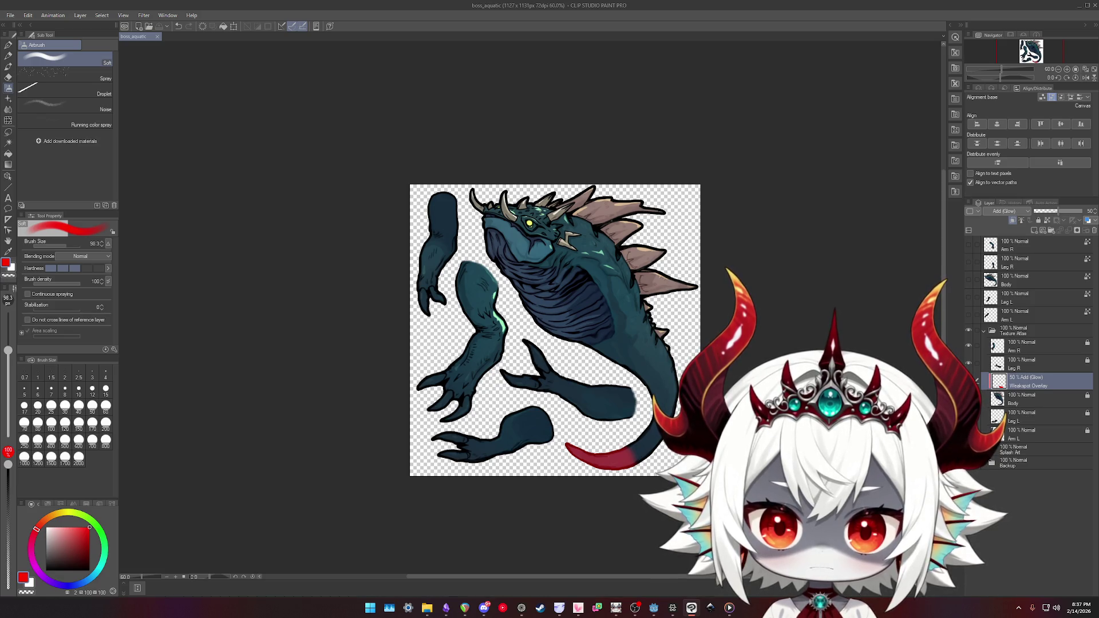
- Airbrush more red onto the tail, try and undo a layer duplicate, then save again
scroll(641, 473, "up", 5)
left_click_drag(460, 404, 532, 455)
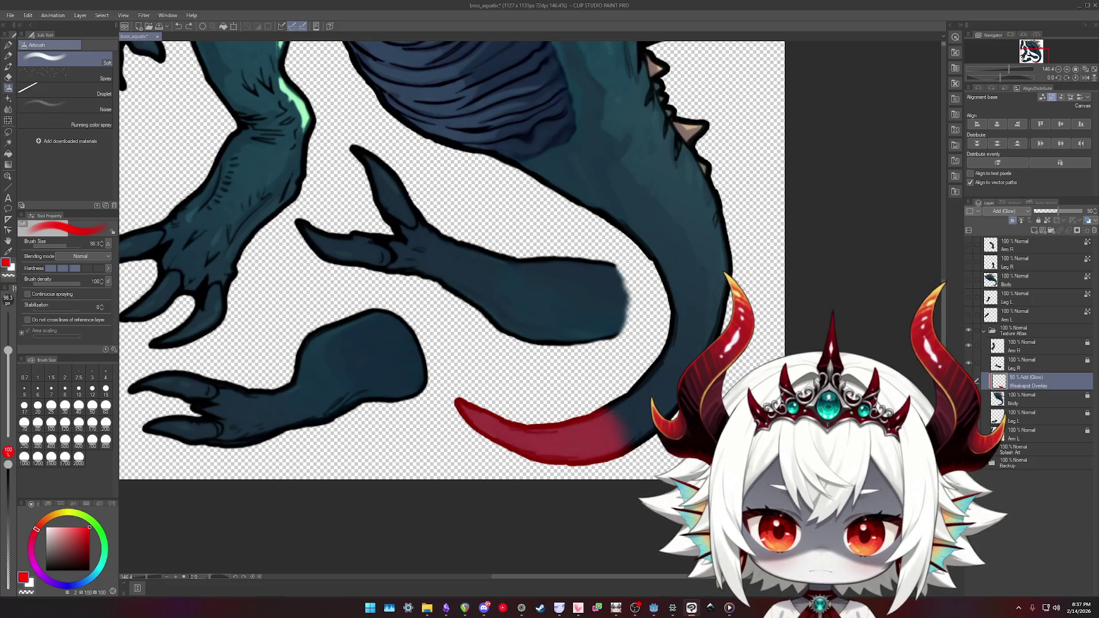
key("ctrl+j")
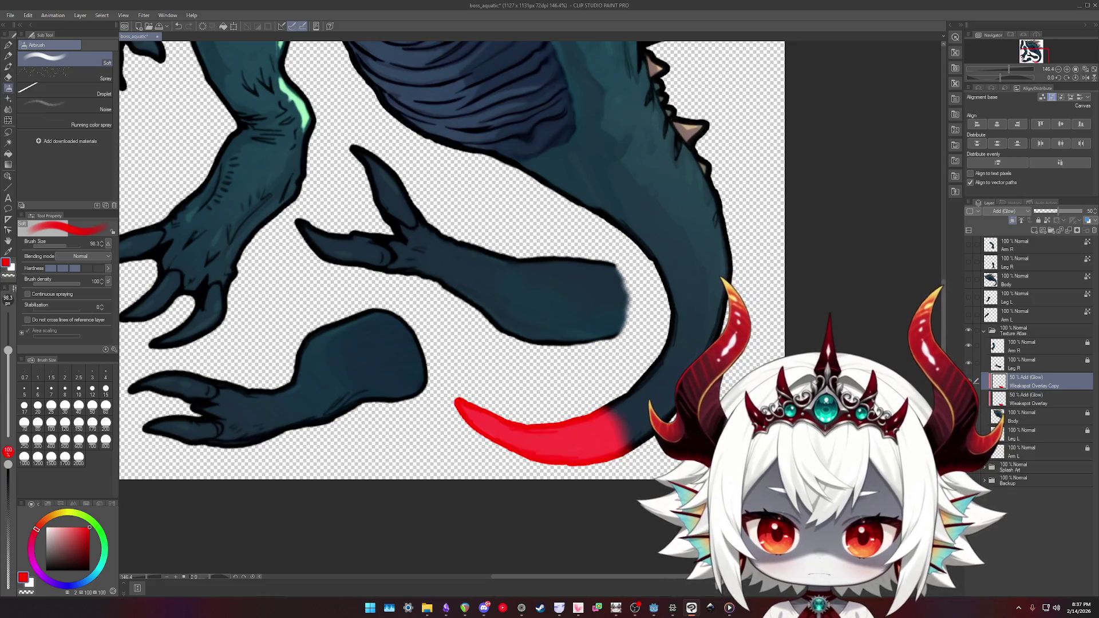
key("ctrl+z")
key("ctrl+s")
scroll(730, 377, "down", 4)
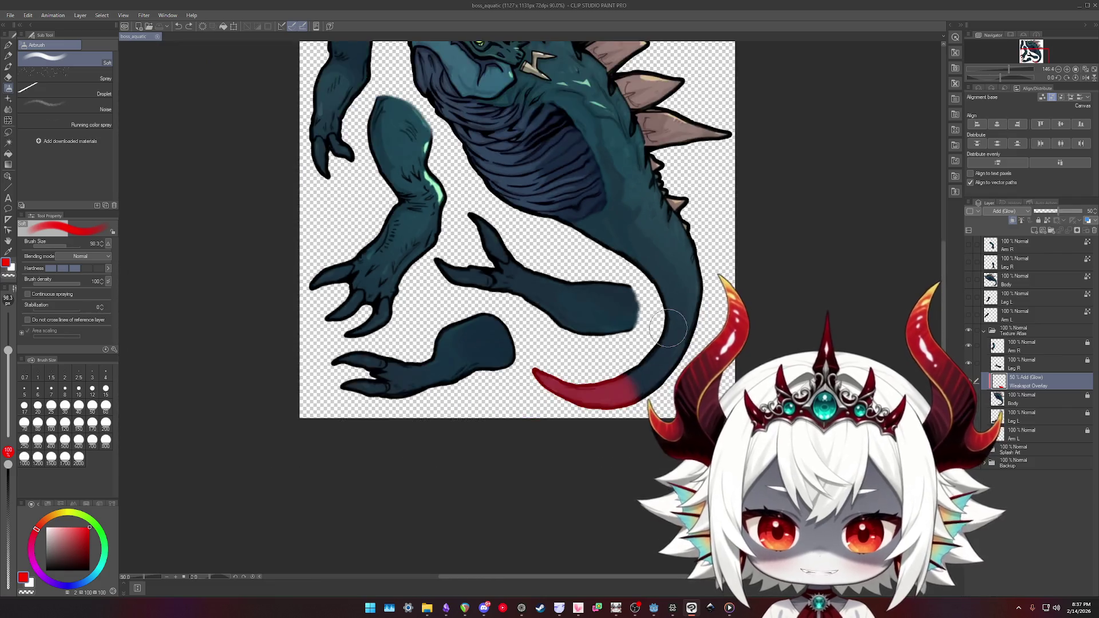
- Export the boss artwork as a single-layer PNG with the default export settings
left_click(11, 17)
mouse_move(87, 137)
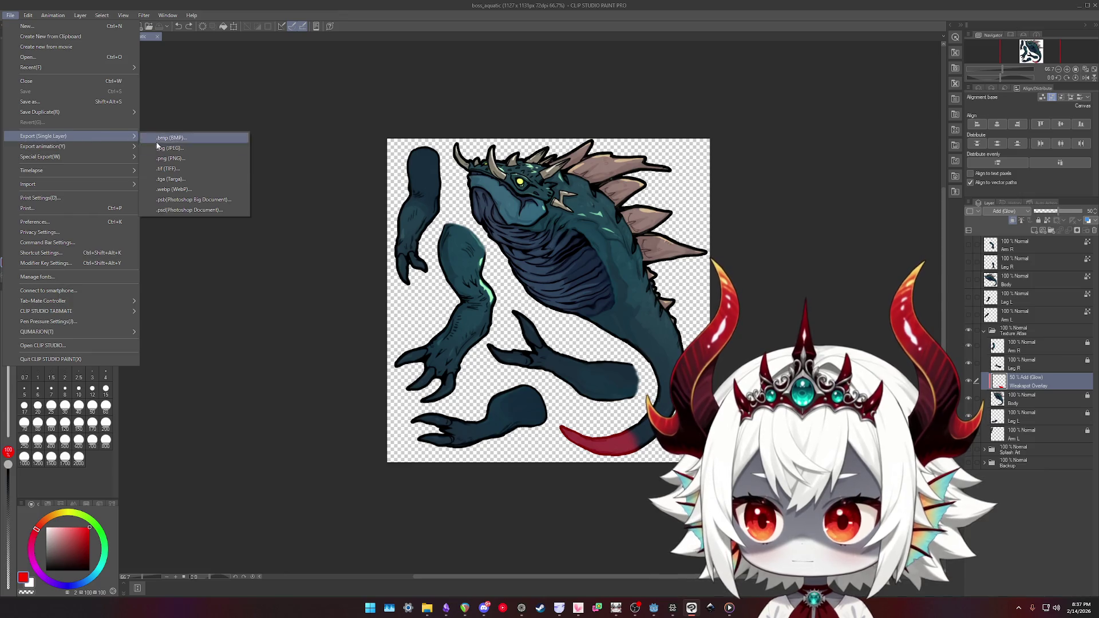
left_click(166, 158)
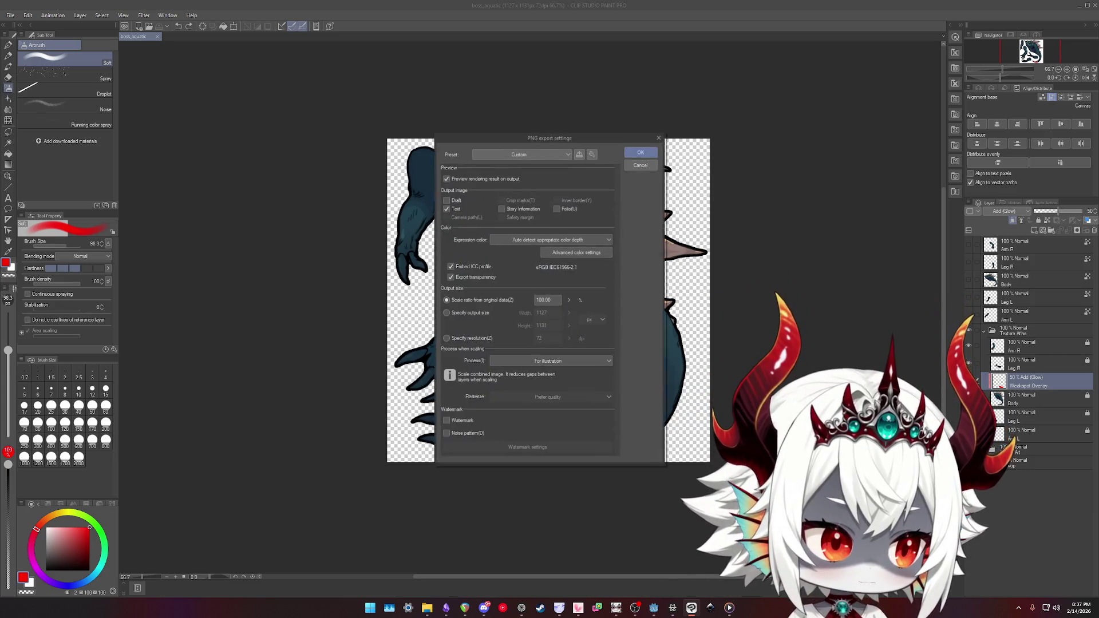
left_click(641, 151)
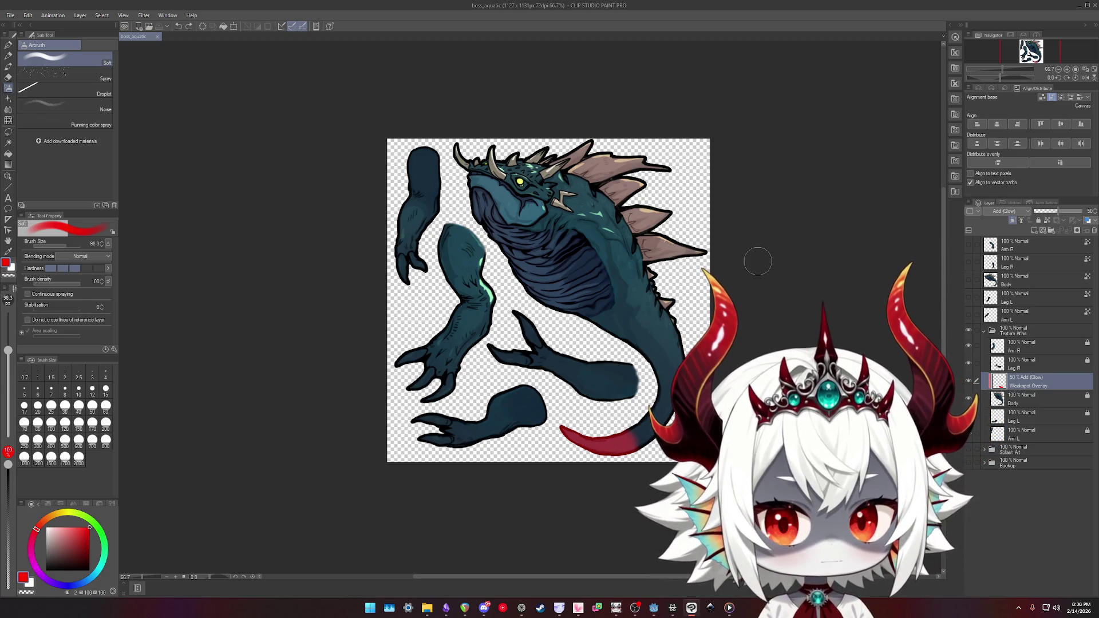
left_click(635, 609)
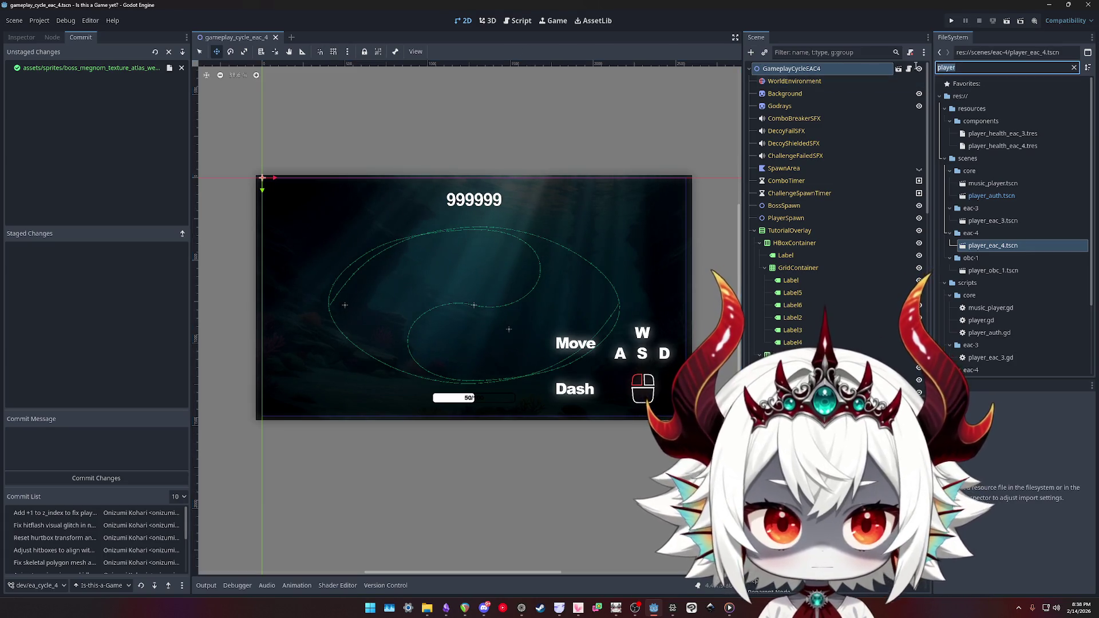
- Filter the FileSystem for 'meganom', open boss_meganom_eac_4.tscn, and inspect its root and Body nodes
type("meganom")
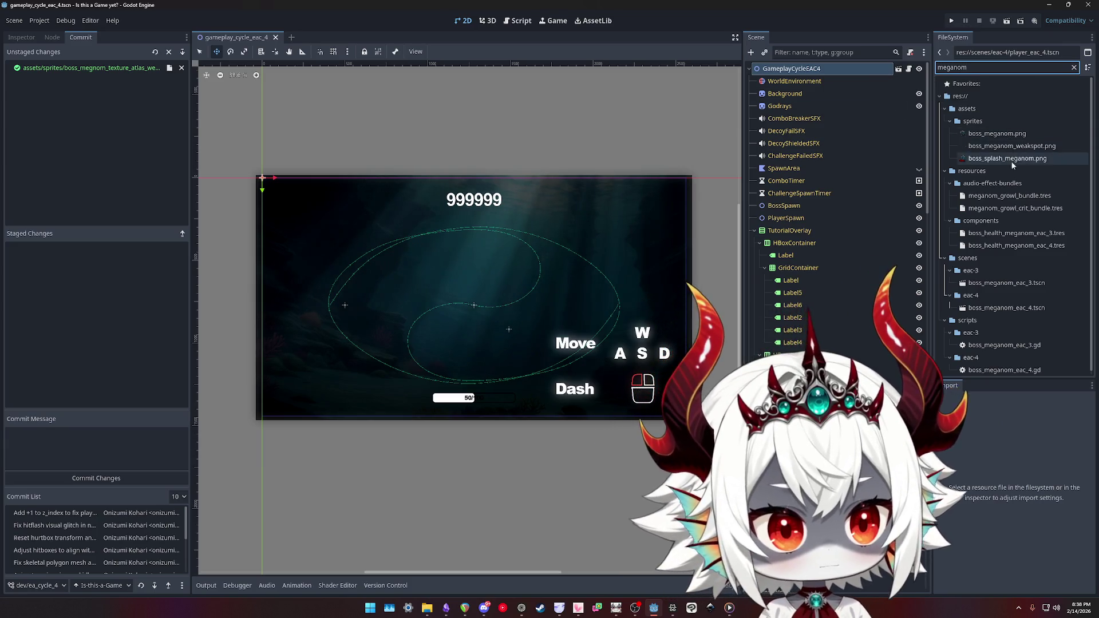
left_click(1024, 243)
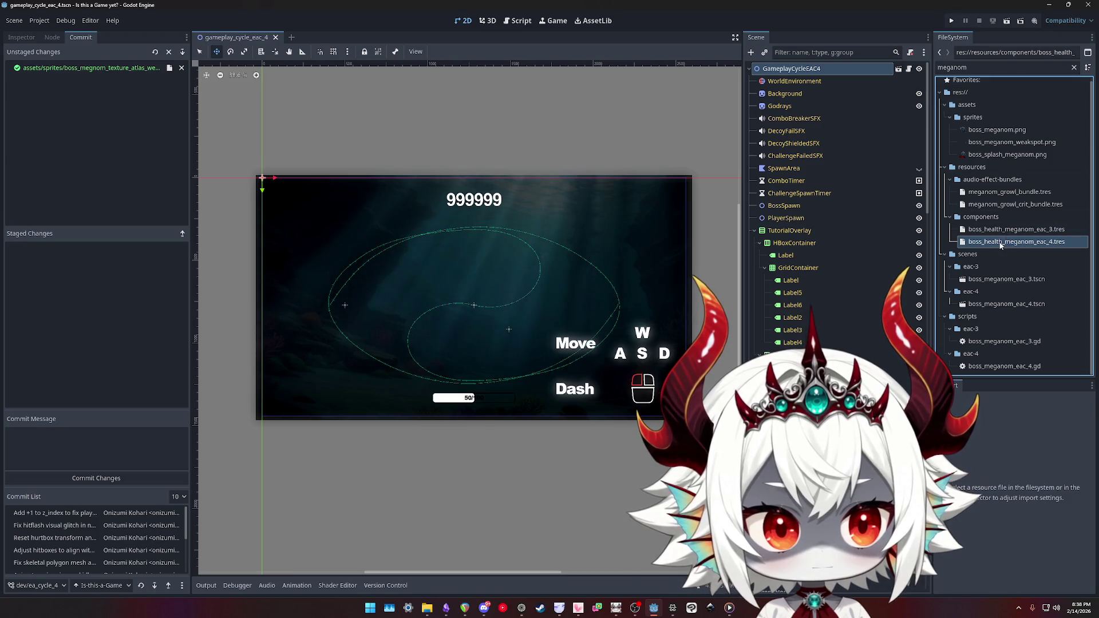
double_click(1015, 305)
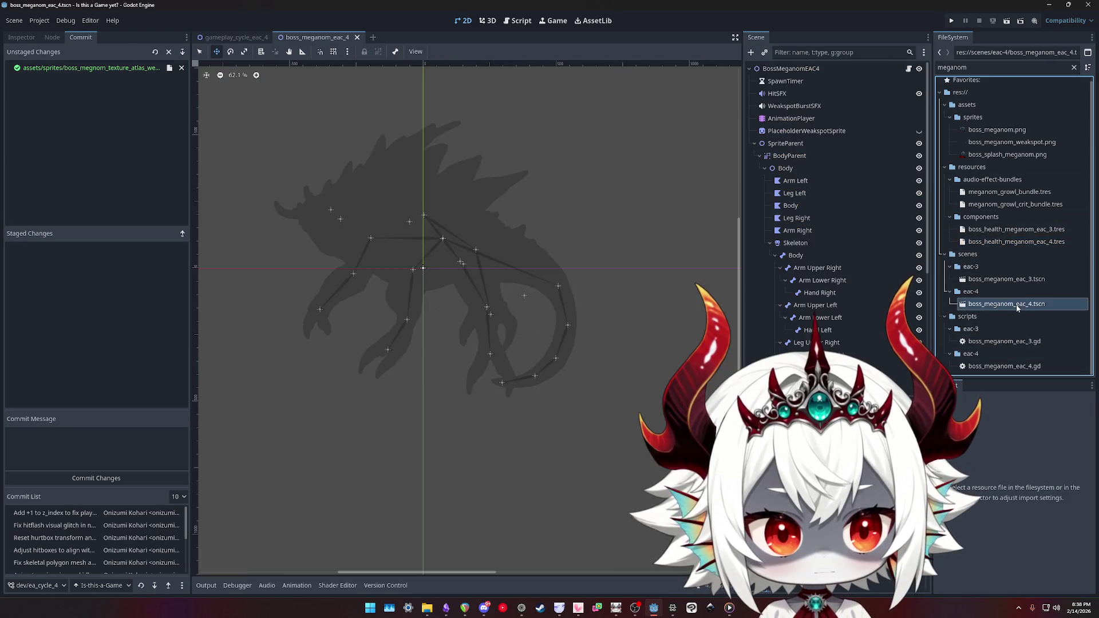
left_click(789, 69)
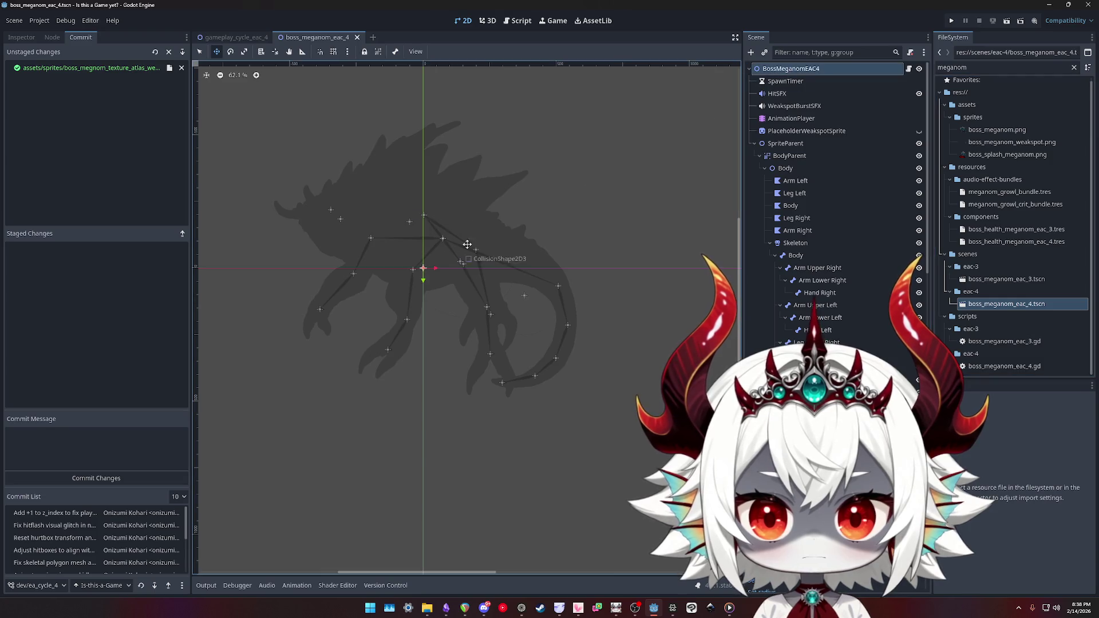
left_click(791, 206)
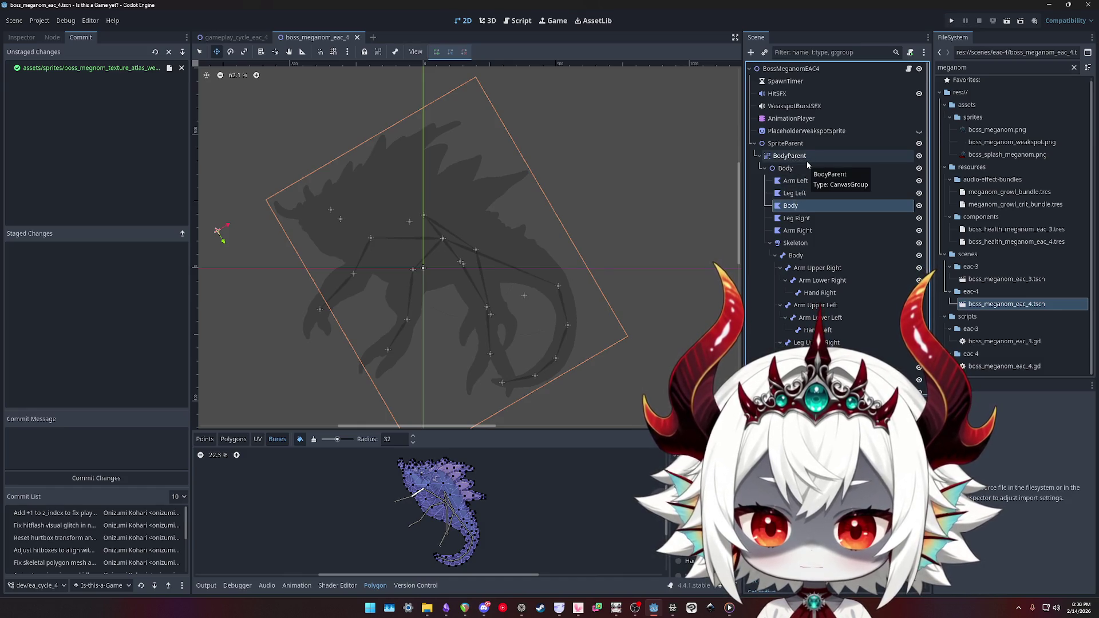
left_click(785, 69)
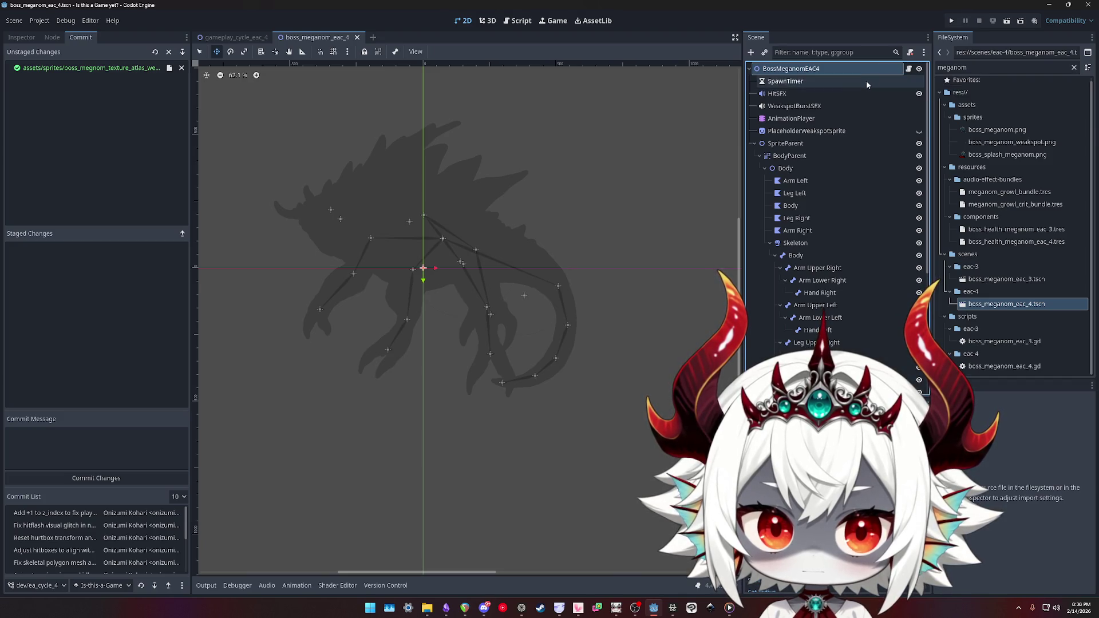
- Close player_eac_3.gd and open boss_meganom_eac_3.gd in the script editor
left_click(786, 169)
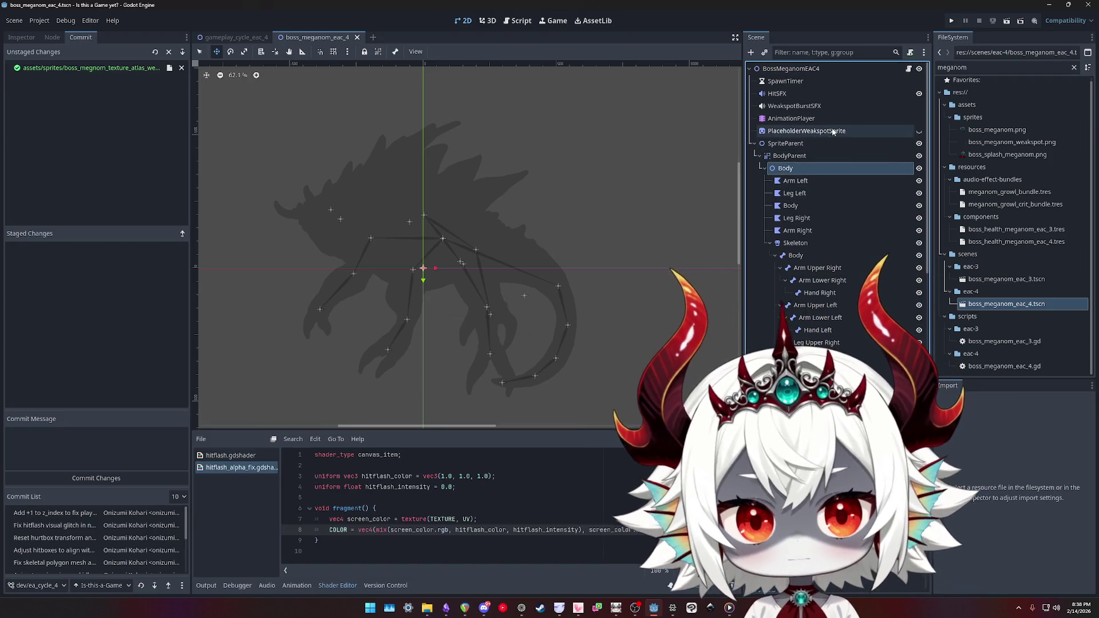
left_click(908, 69)
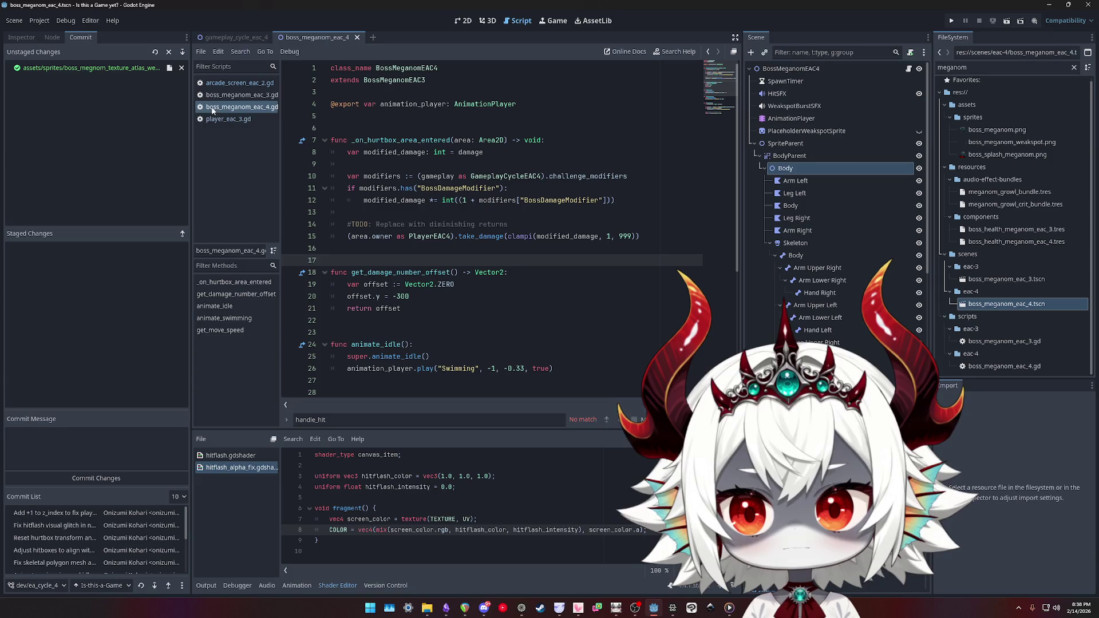
left_click(232, 107)
middle_click(232, 107)
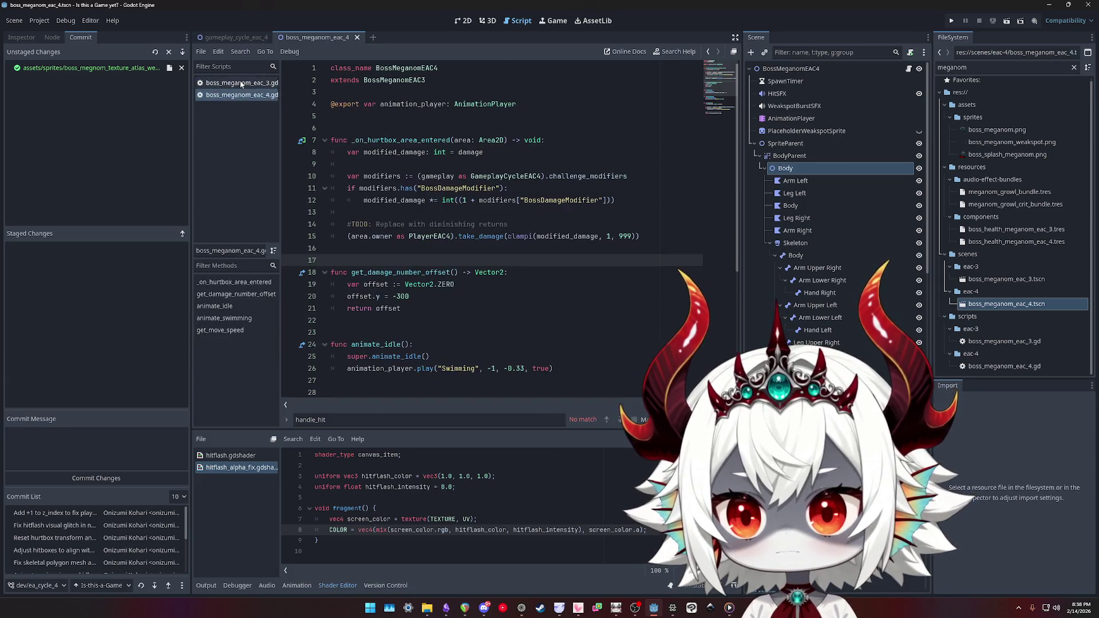
left_click(400, 140, "ctrl")
scroll(718, 156, "up", 20)
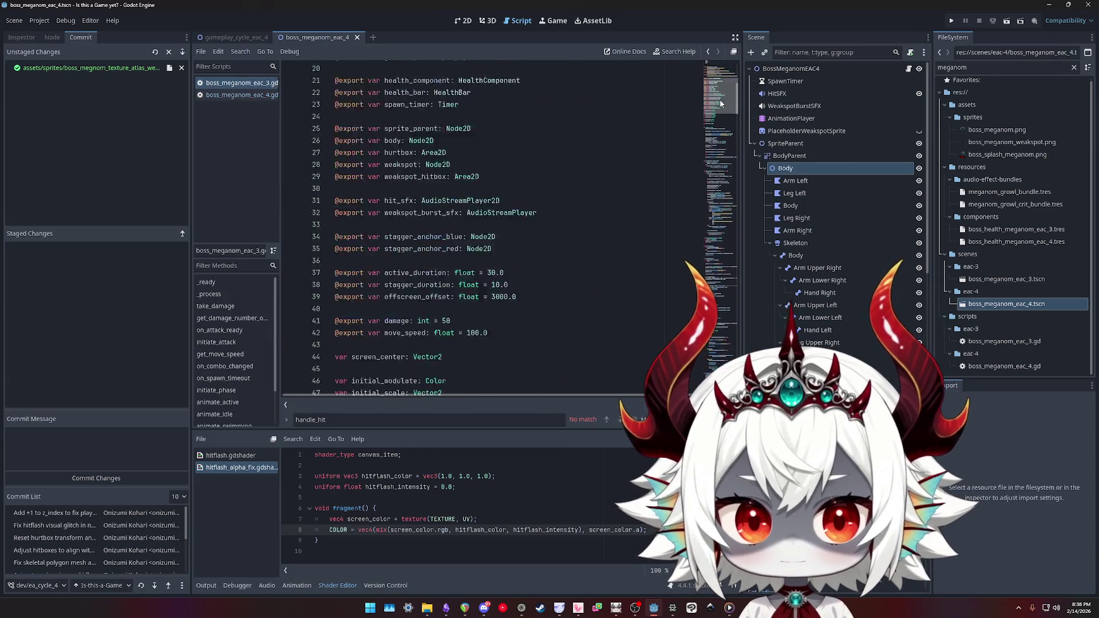
- Rename the Body node under SpriteParent to BodyParent
left_click(782, 144)
left_click(784, 169)
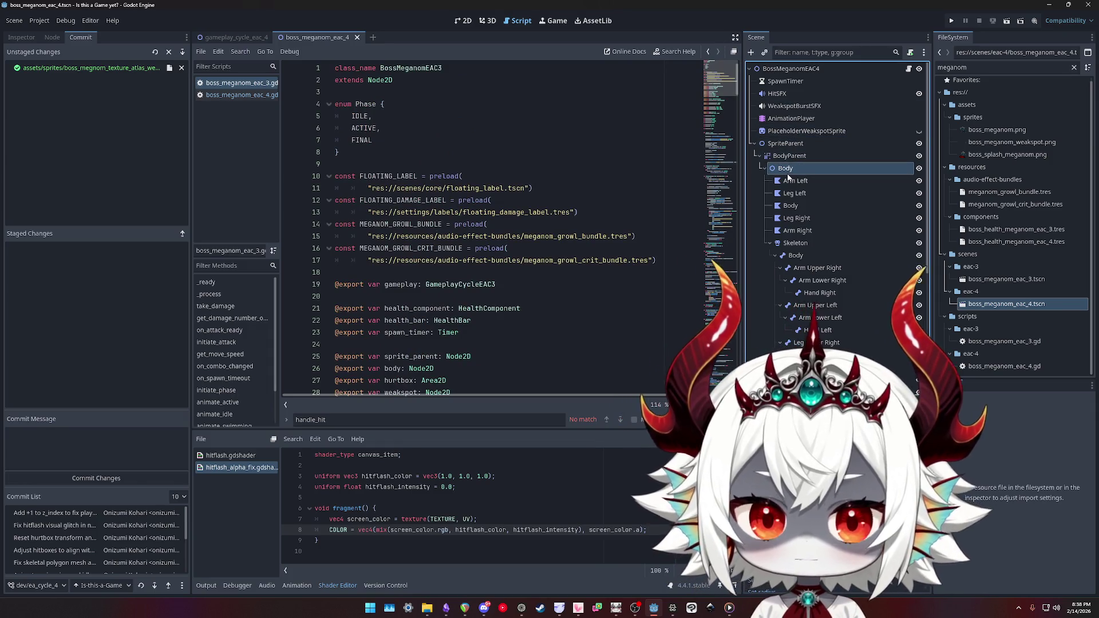
left_click(786, 170)
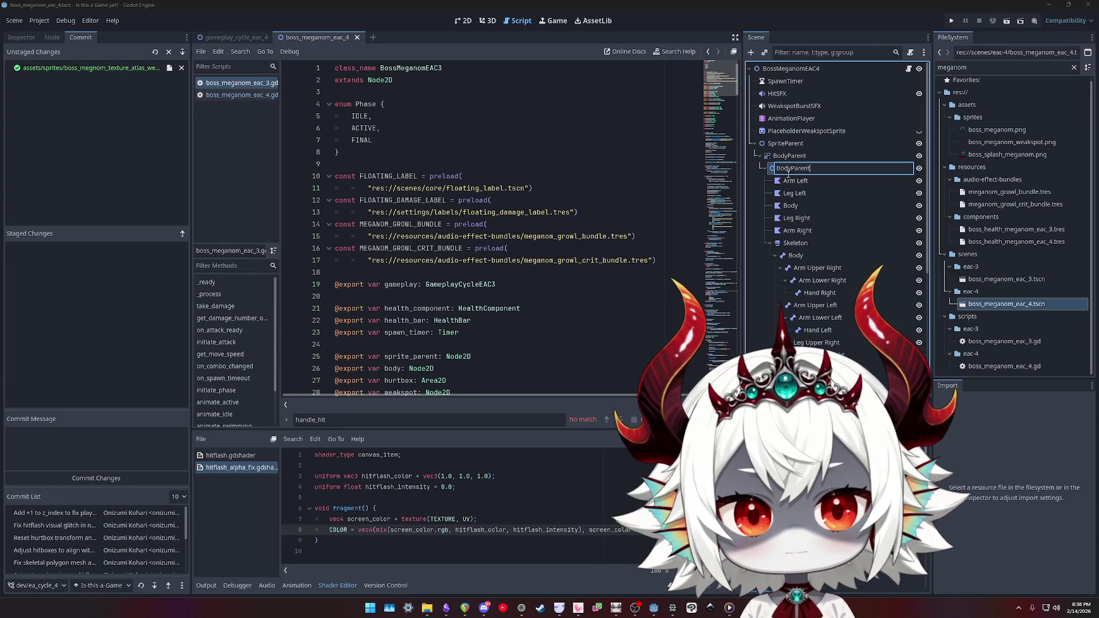
key("Return")
- Rename the upper parent node to SpriteGroup, via BodyCanvasGroup and BodyGroup
left_click(791, 157)
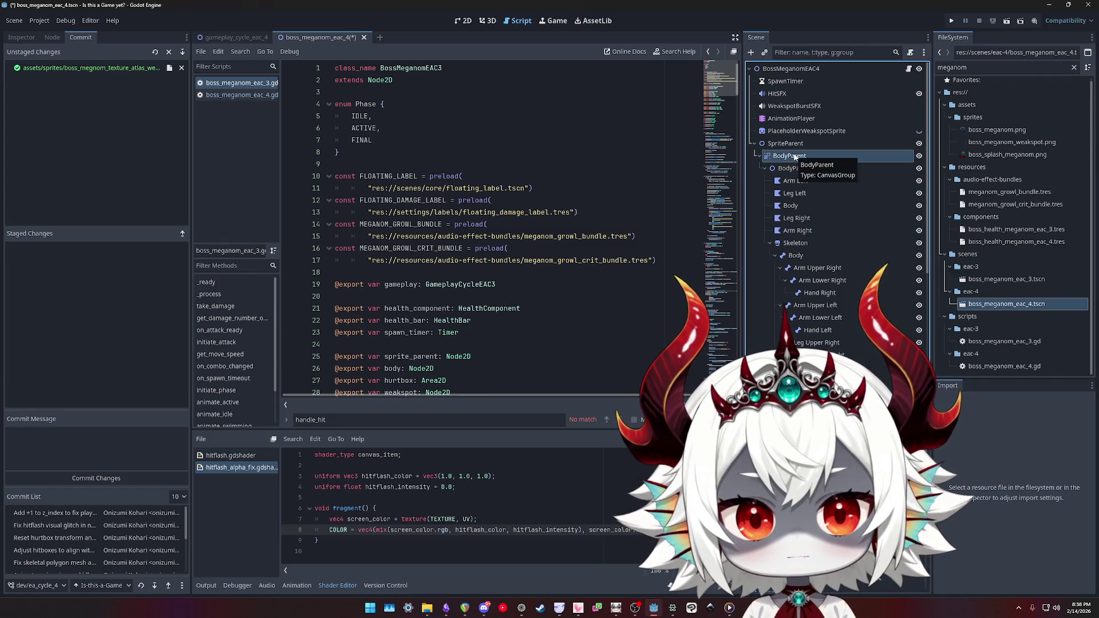
left_click(795, 156)
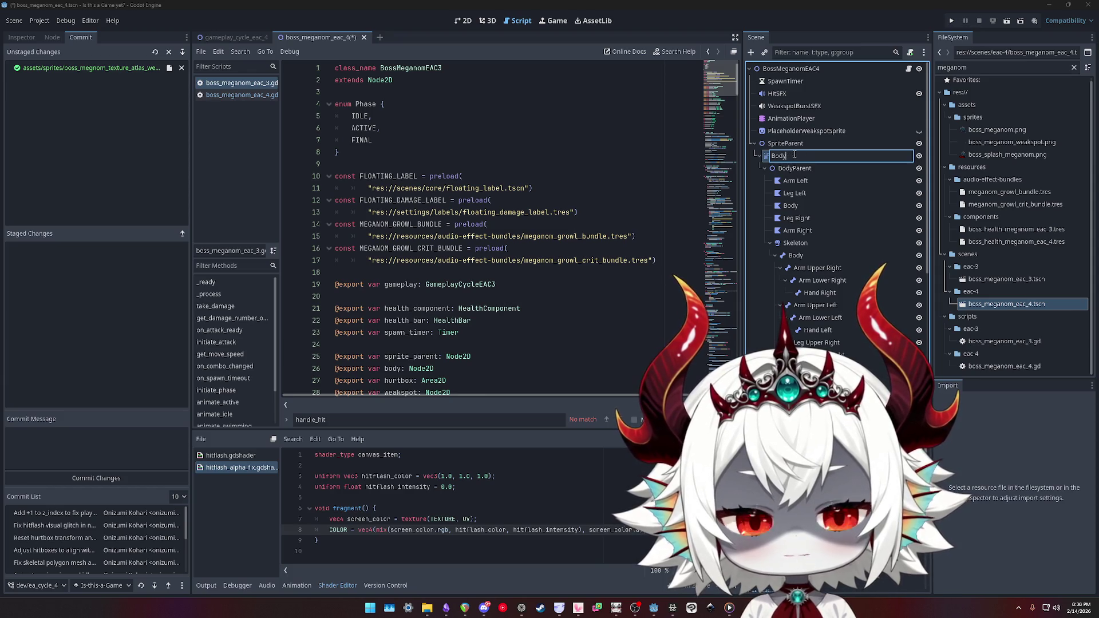
key("Return")
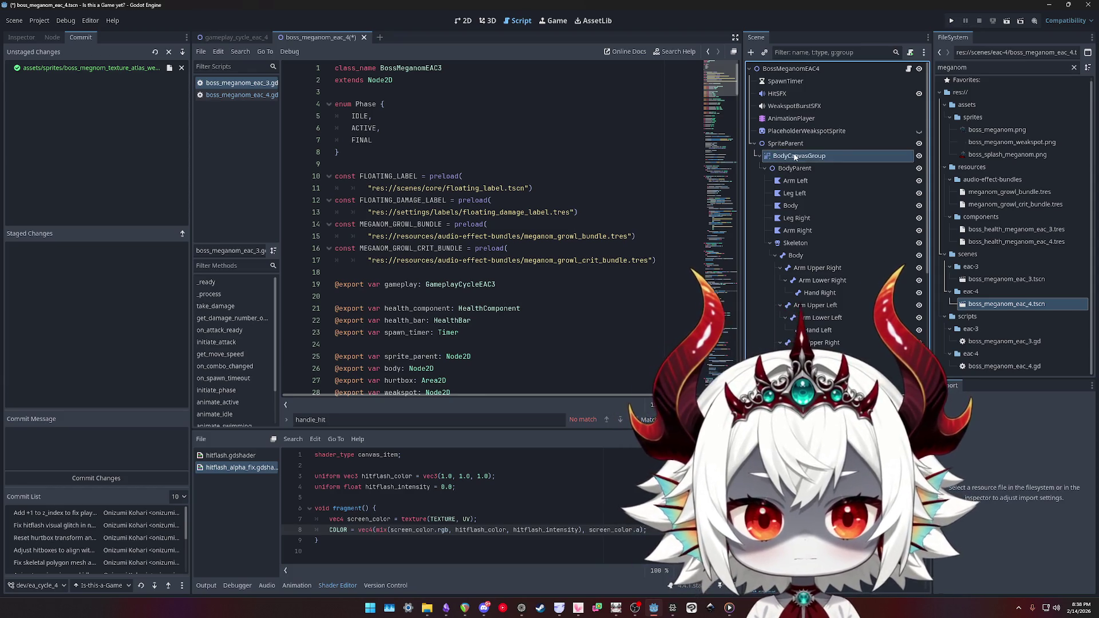
left_click(789, 157)
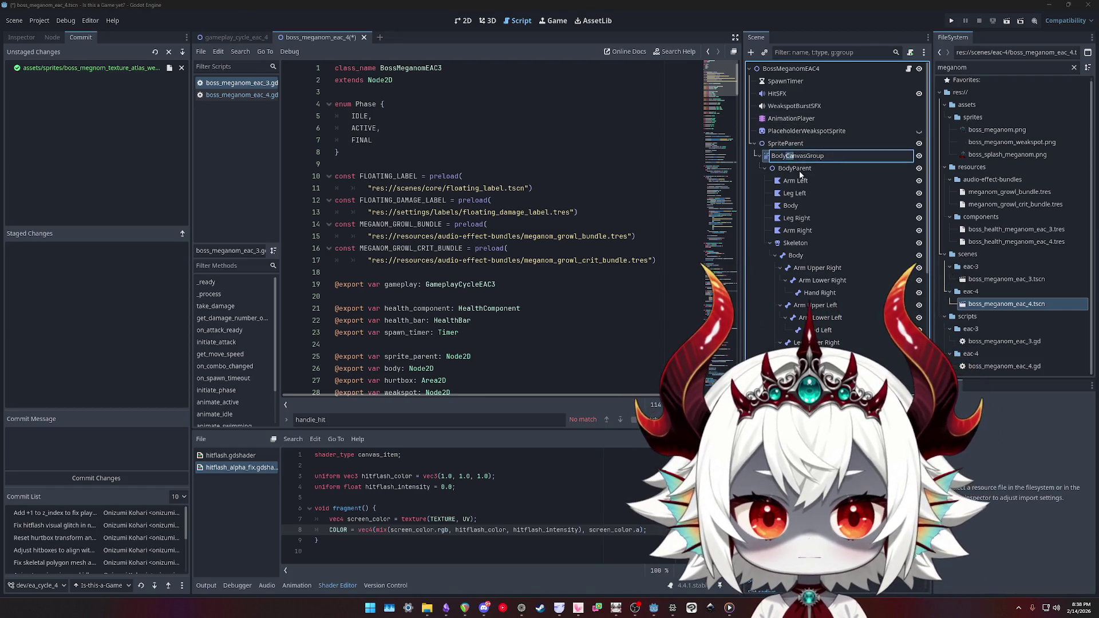
key("BackSpace")
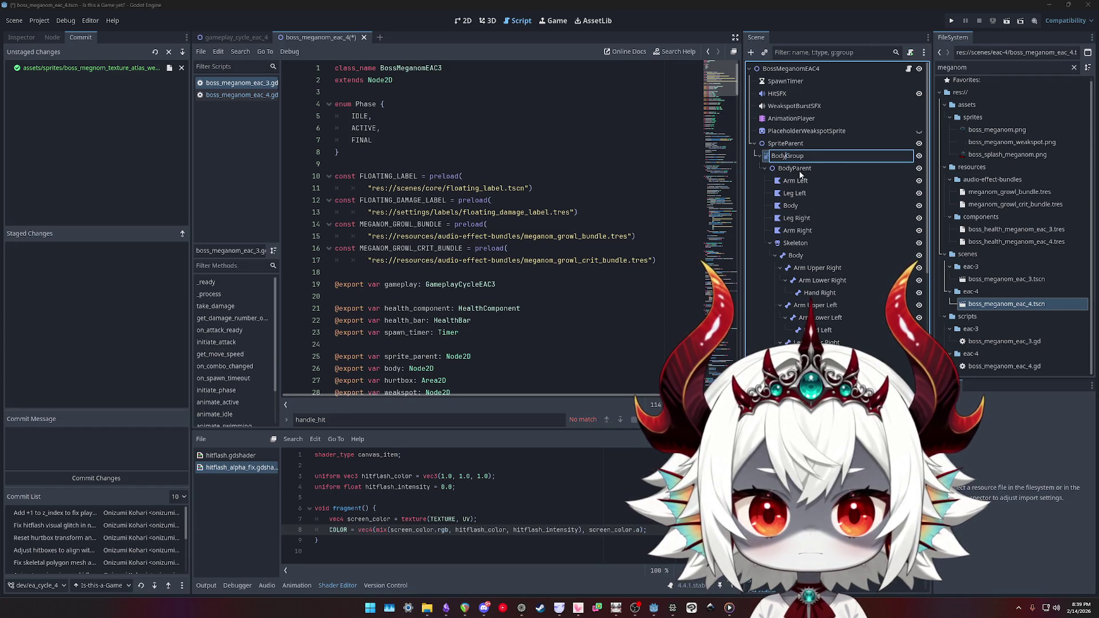
key("ctrl+a")
type("Sp")
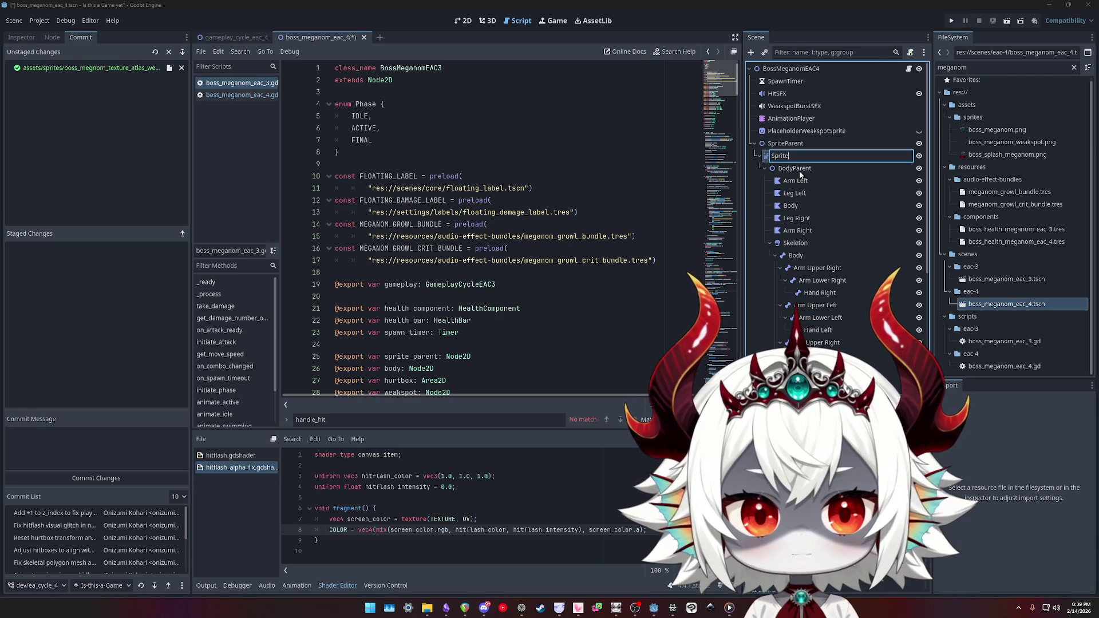
key("Return")
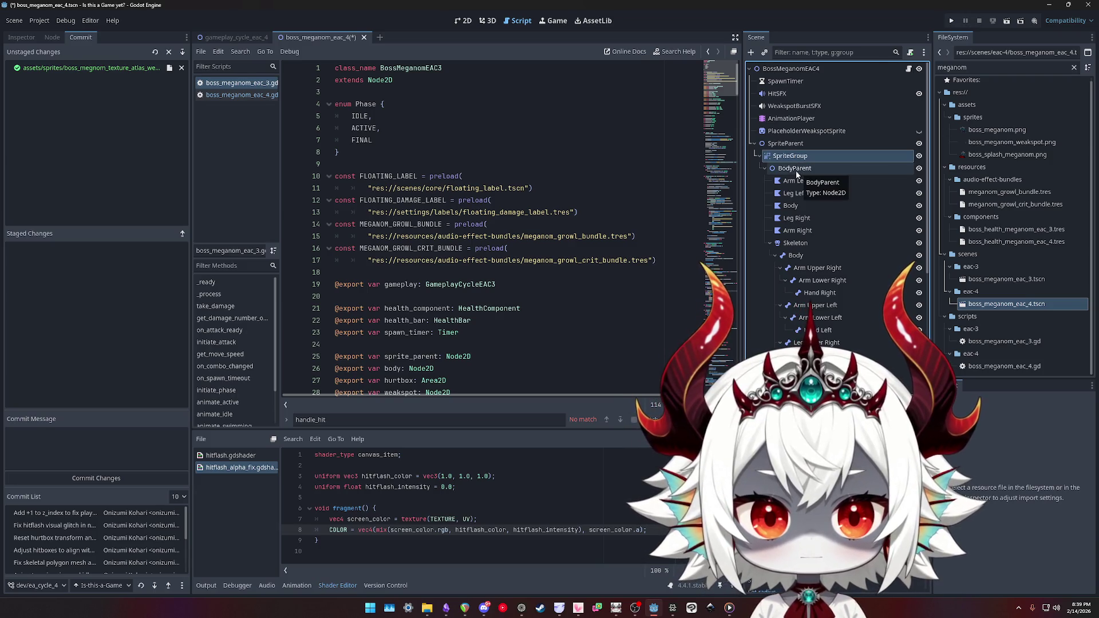
- Rename BodyParent to PolygonsParent and reselect the boss root node
left_click(796, 170)
left_click(798, 169)
type("Polygon")
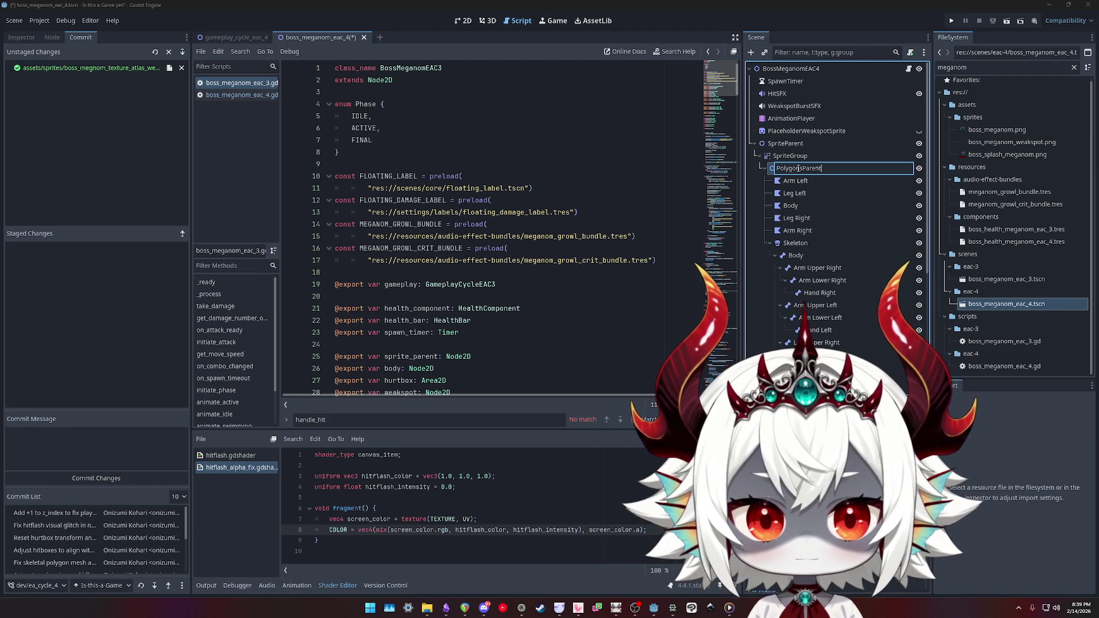
key("Return")
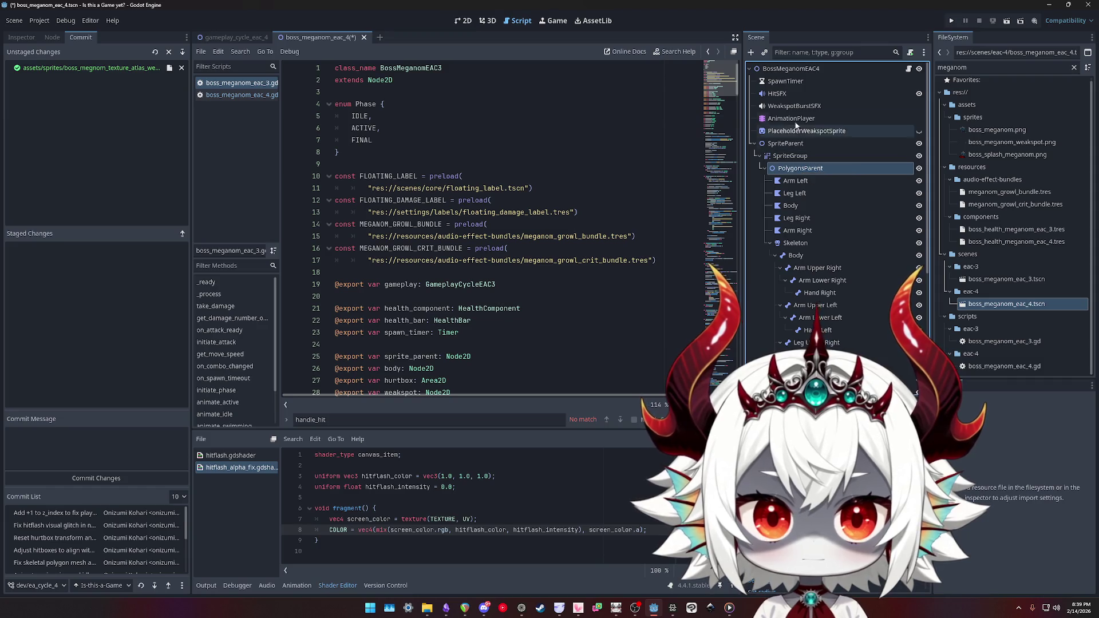
left_click(783, 68)
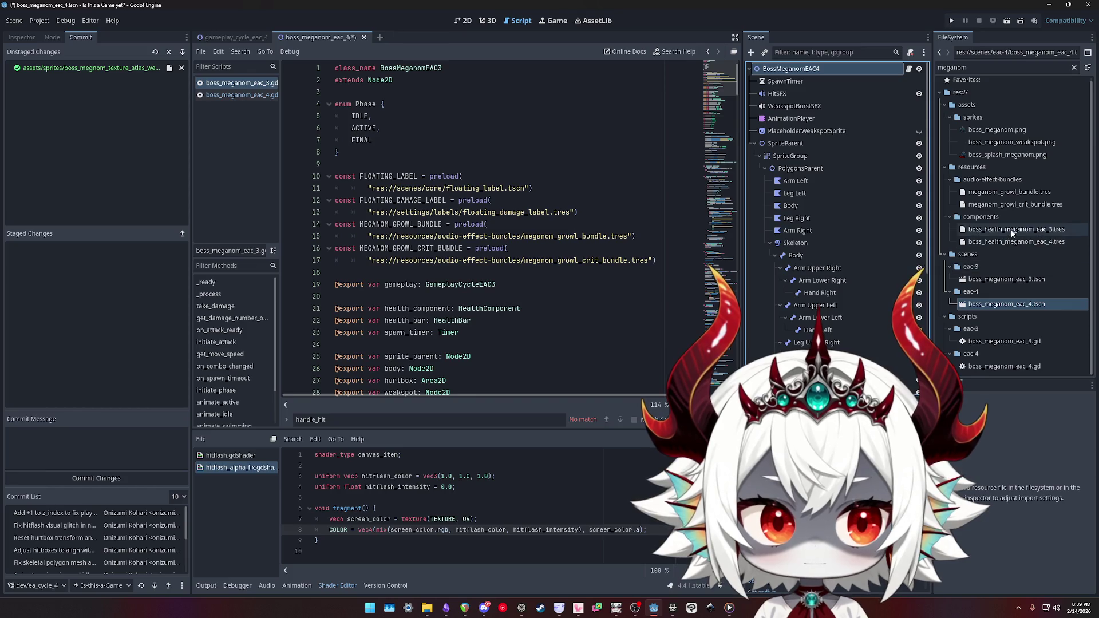
- Check the body export in boss_meganom_eac_3.gd, then open boss_meganom_eac_3.tscn
left_click(1017, 344)
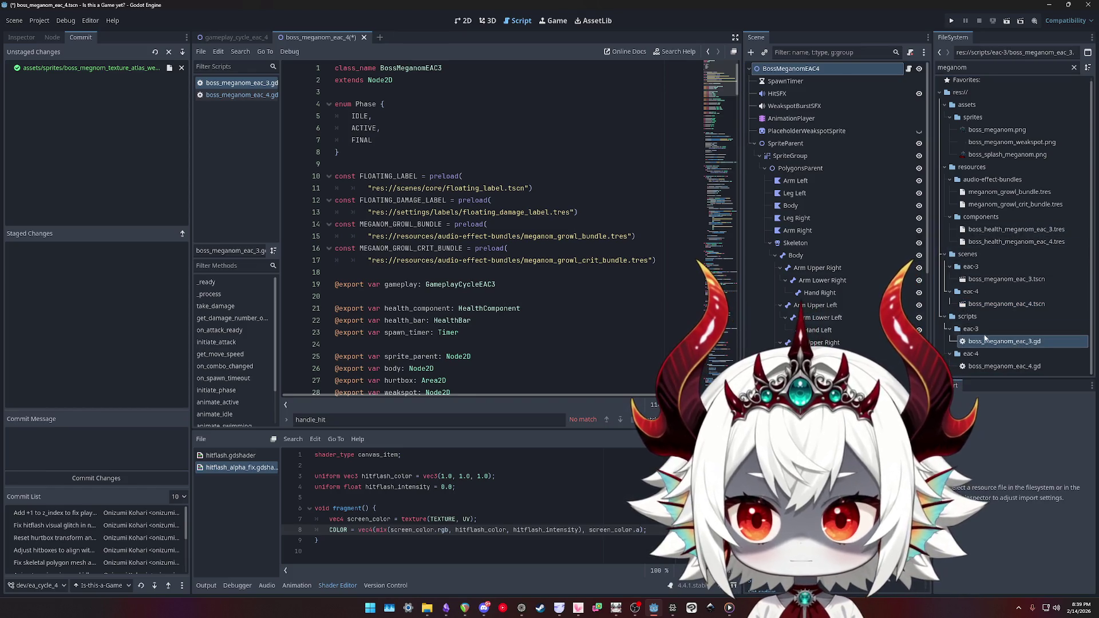
scroll(428, 146, "down", 5)
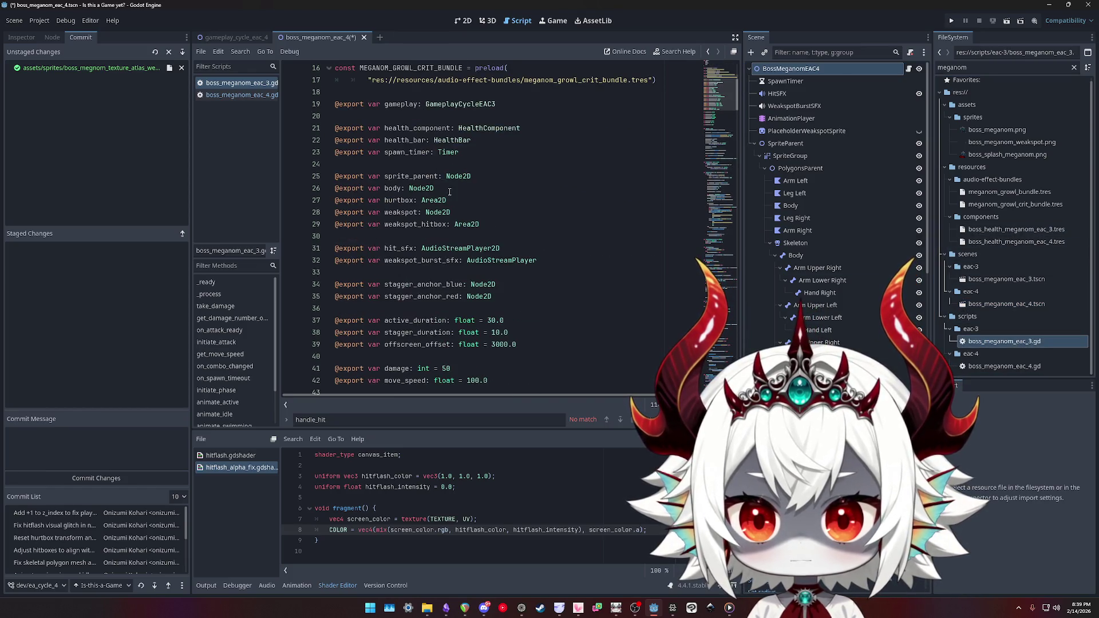
double_click(388, 190)
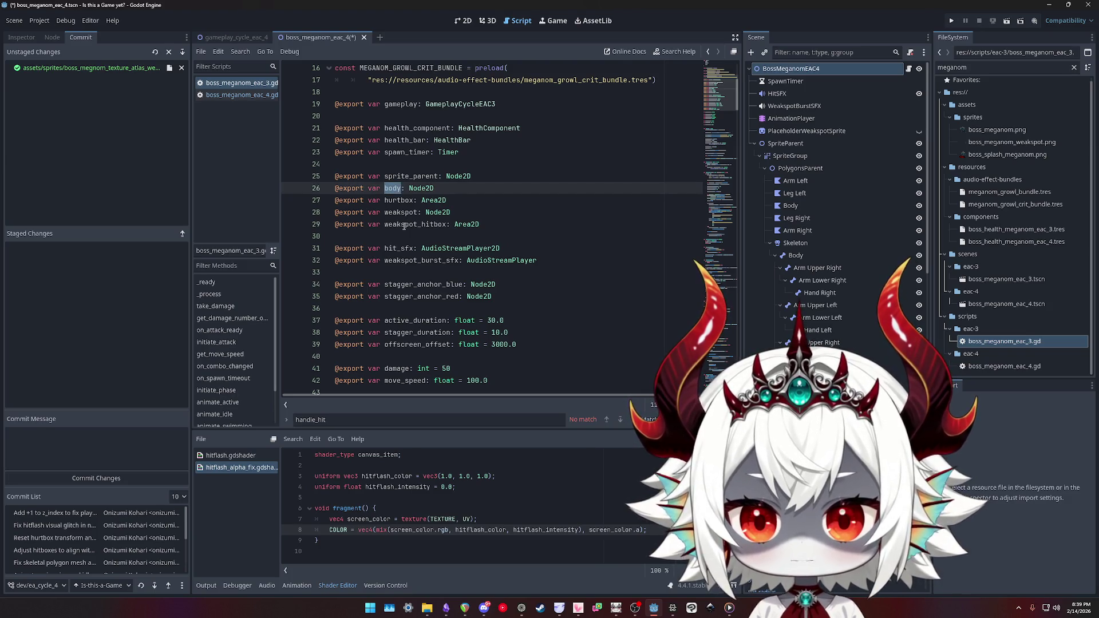
left_click(792, 157)
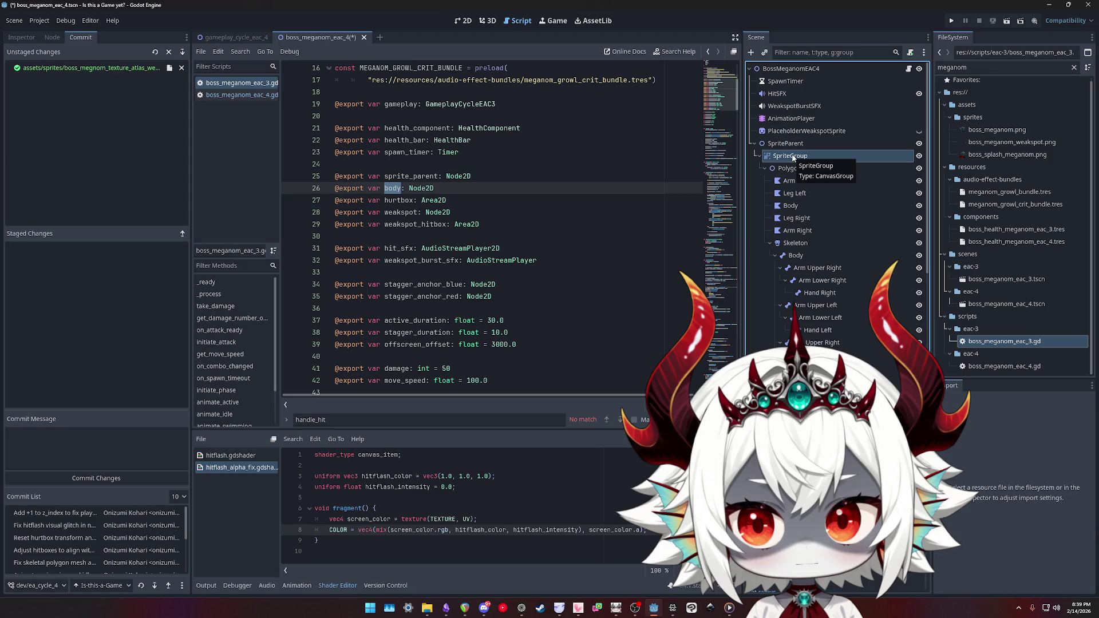
left_click(786, 144)
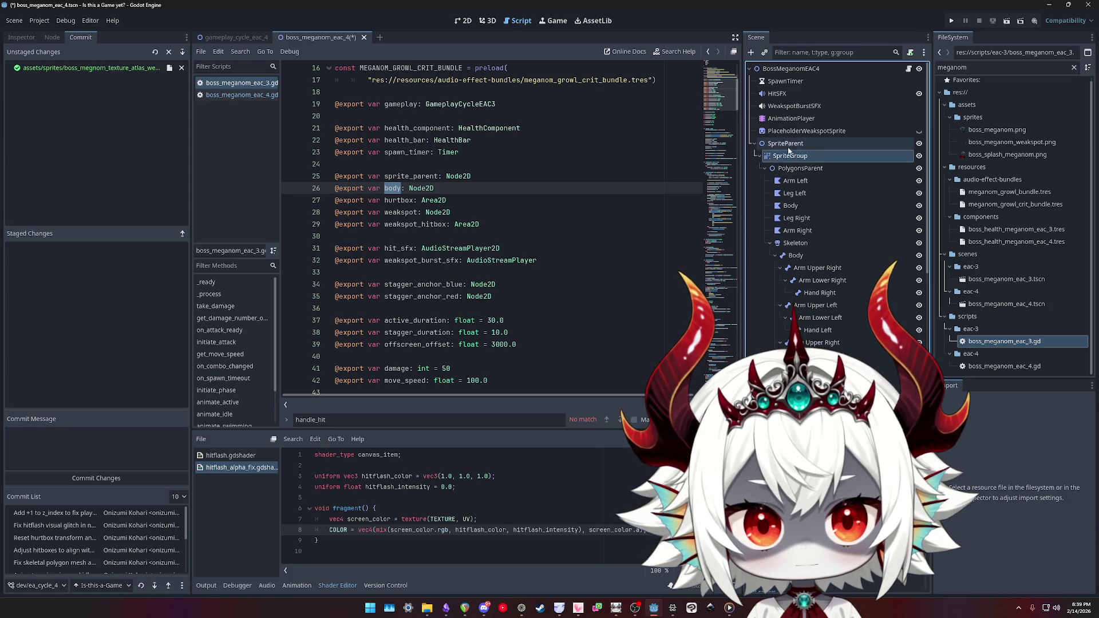
double_click(1006, 279)
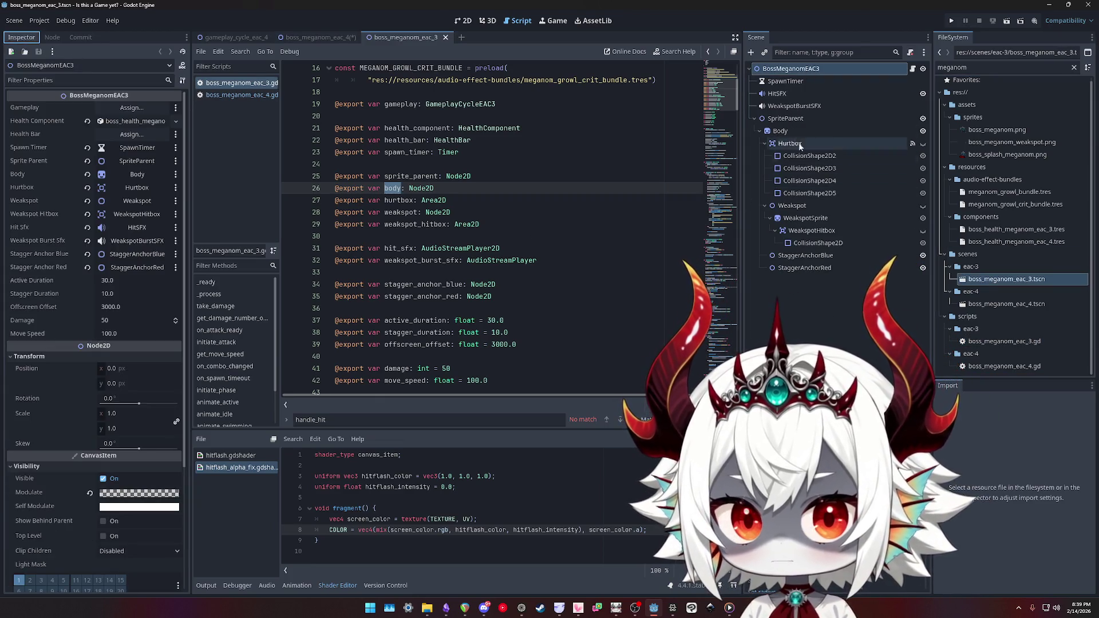
- Compare the eac_3 Body material with PolygonsParent's hitflash_alpha_fix shader material in boss_meganom_eac_4
left_click(816, 133)
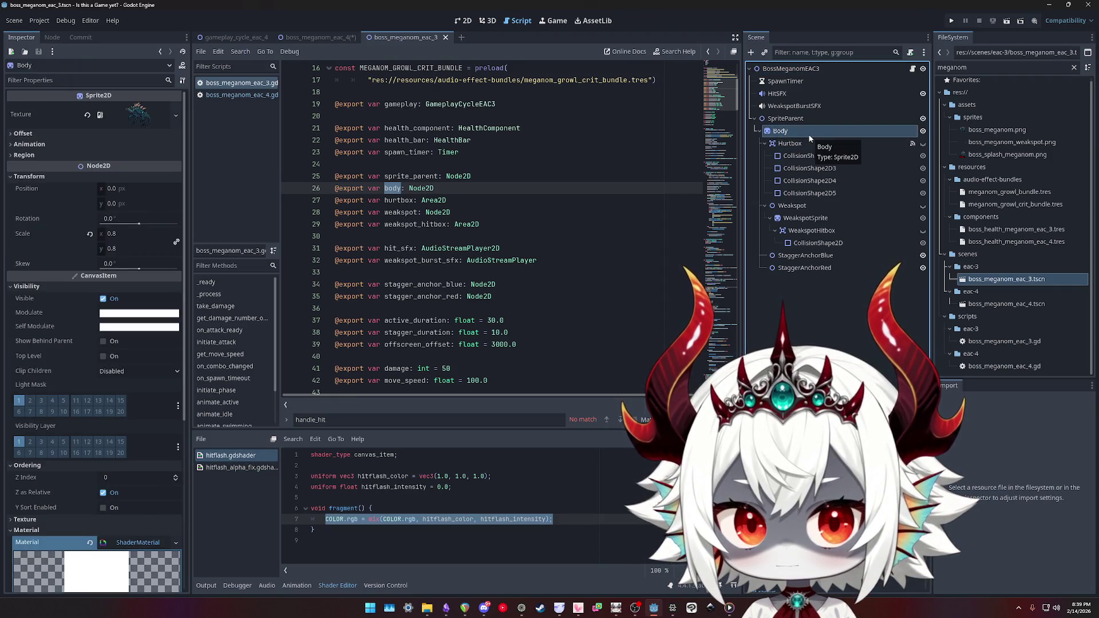
left_click(314, 35)
left_click(799, 168)
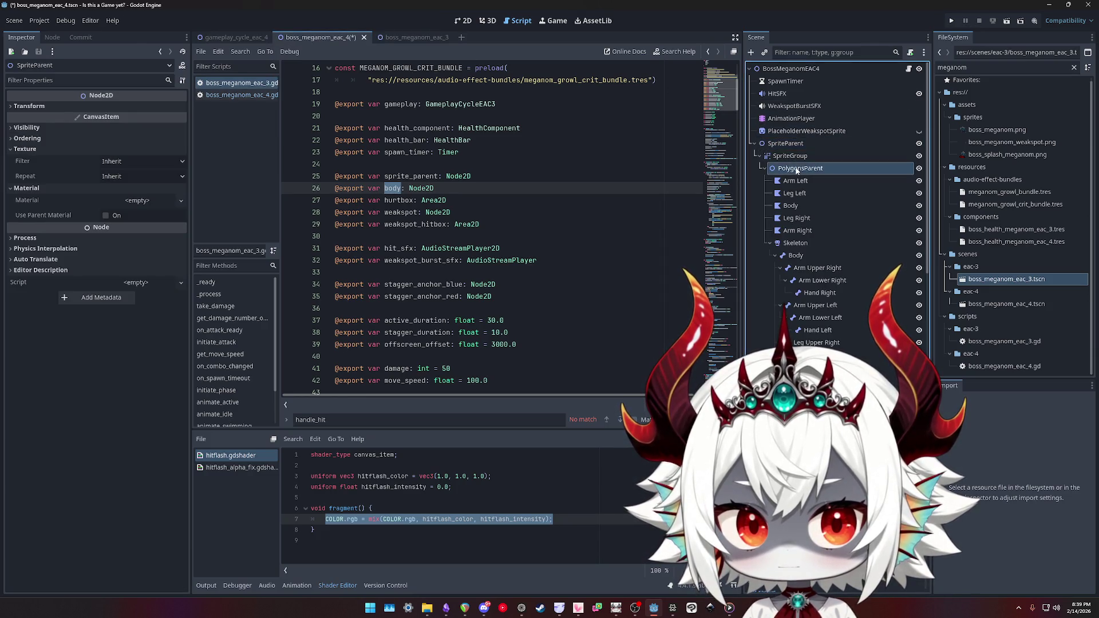
scroll(520, 172, "down", 1)
scroll(521, 172, "down", 5)
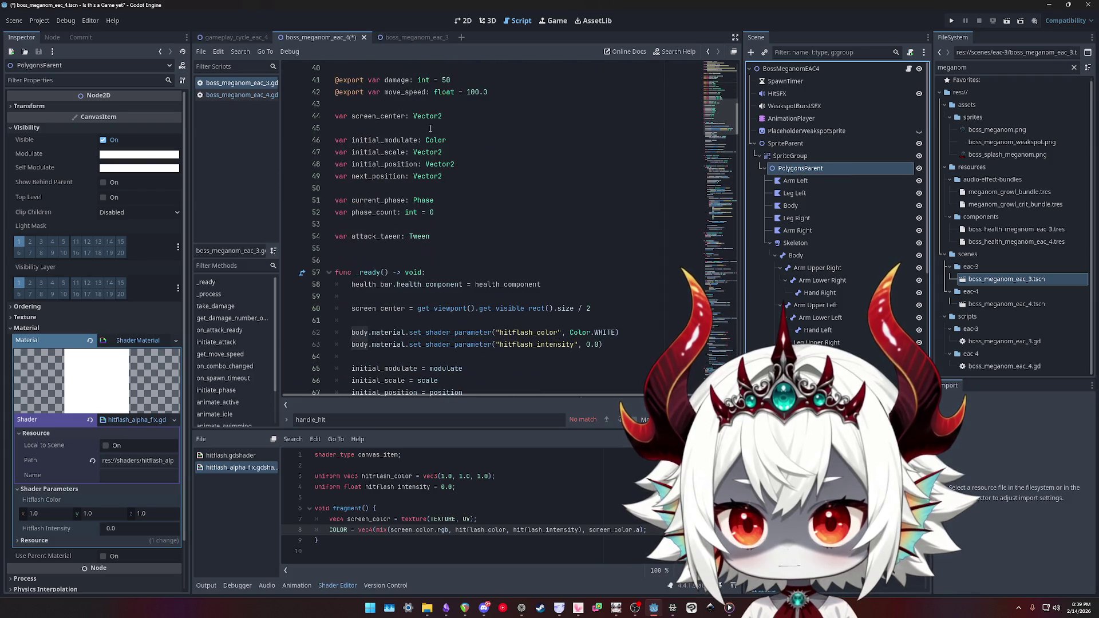
left_click(230, 85)
scroll(551, 202, "down", 4)
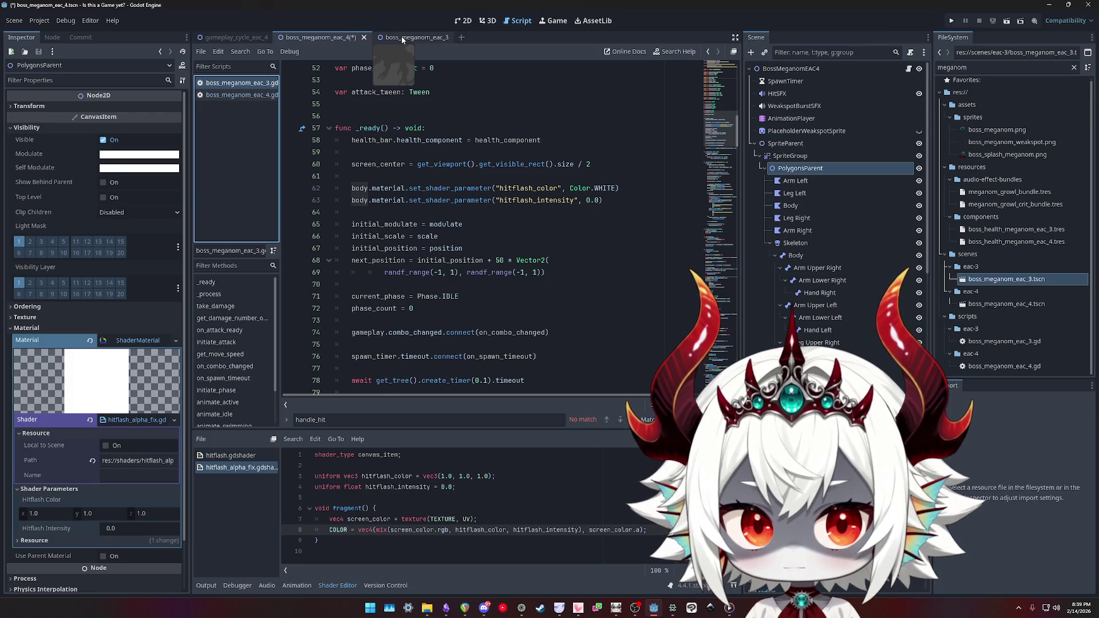
- Check the boss root's exported properties and boss_meganom_eac_4.gd script, then reselect PolygonsParent
left_click(790, 68)
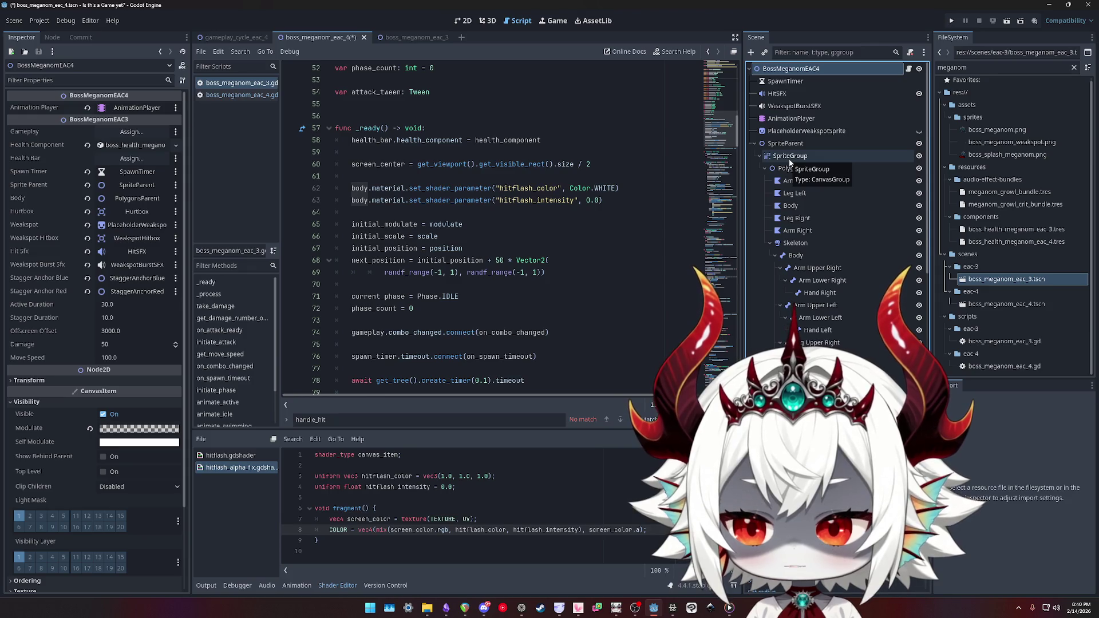
left_click(236, 95)
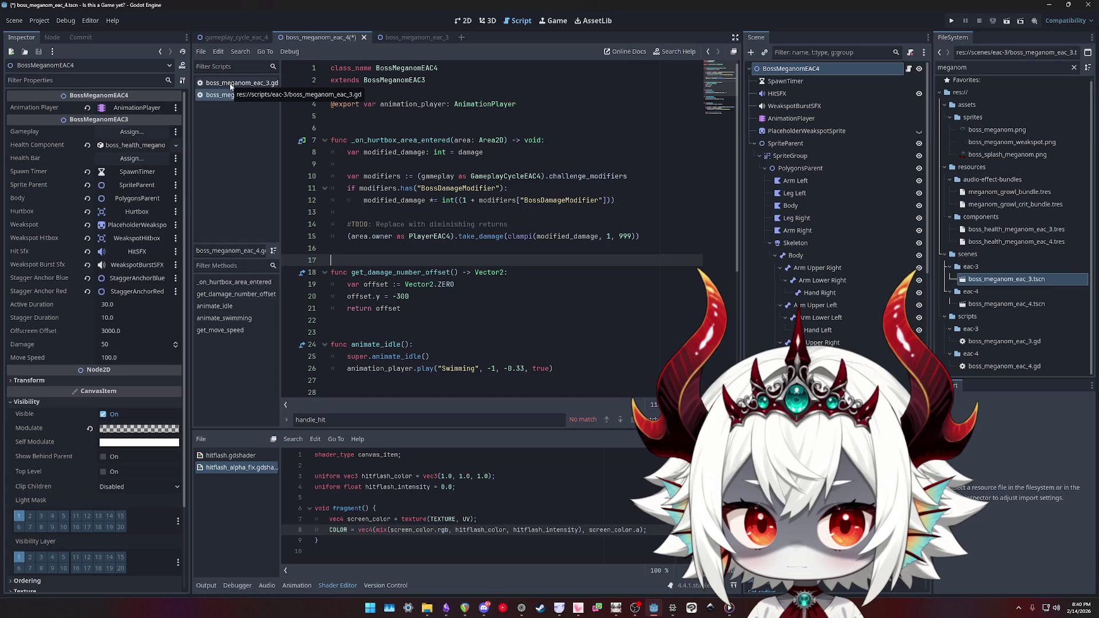
left_click(231, 85)
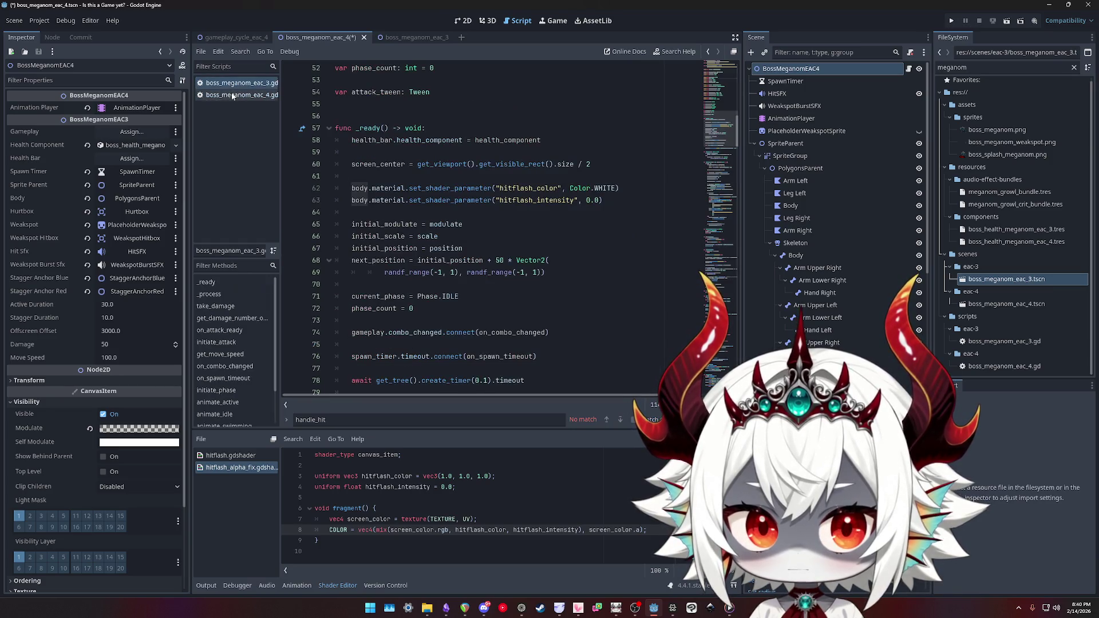
left_click(233, 95)
left_click(799, 169)
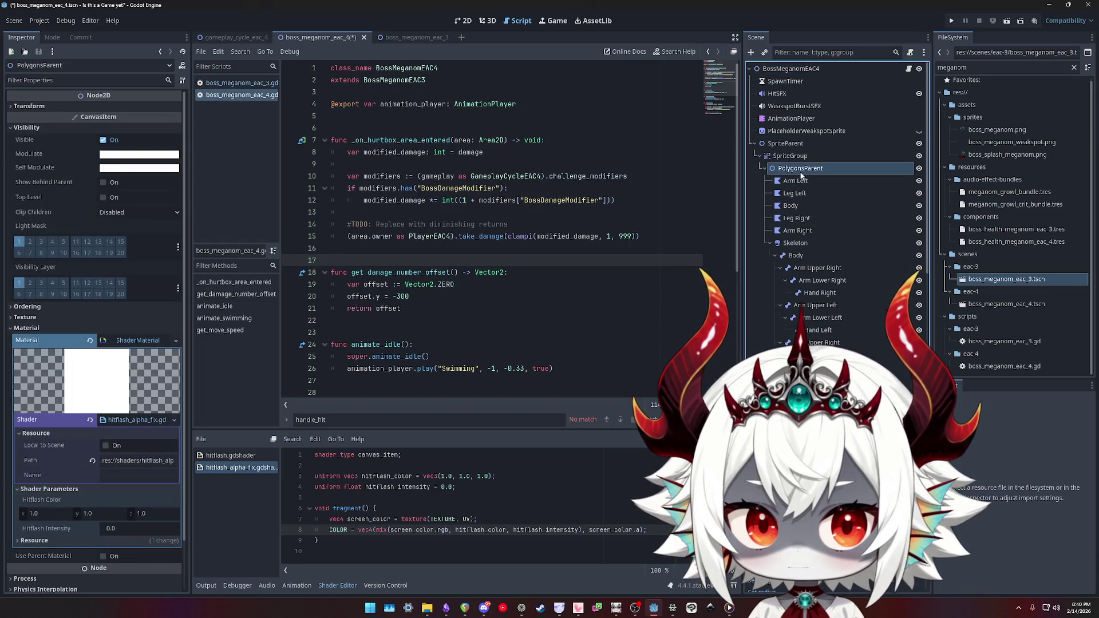